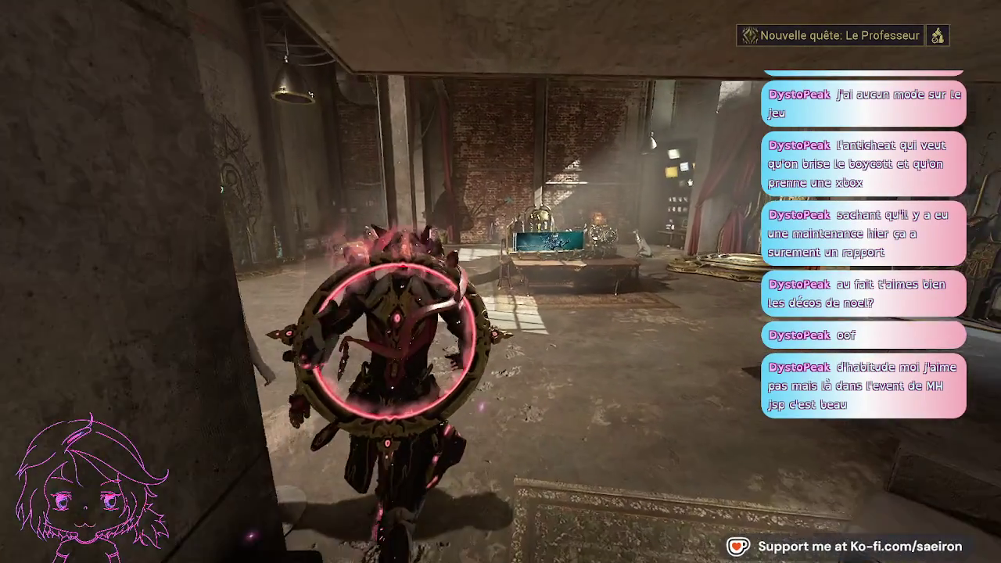
Open the Warframe main menu with Esc to leave the game session.
key(Escape)
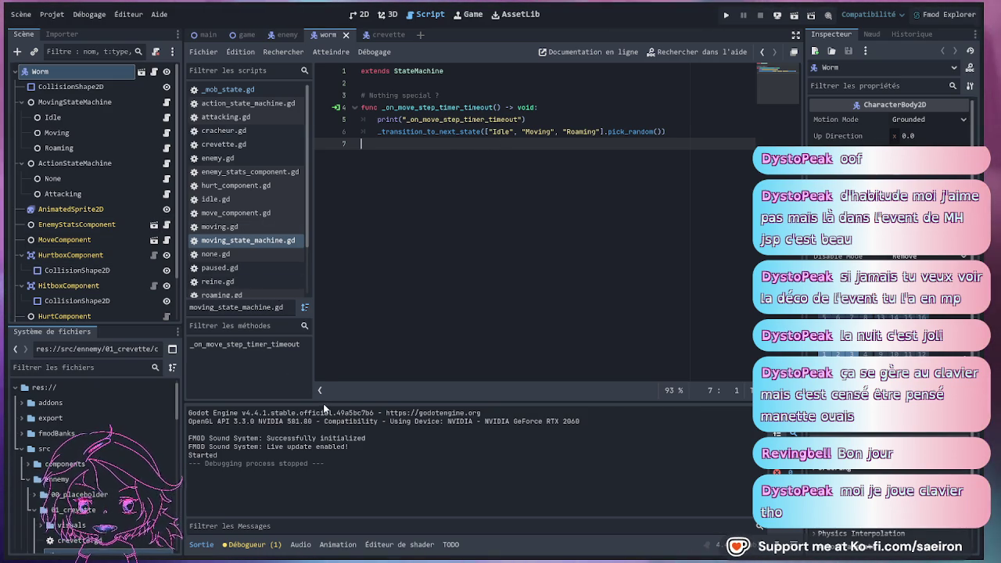
Enlarge the script editing area, then bring up the Game Programming Patterns state machine article.
drag(320, 400, 314, 420)
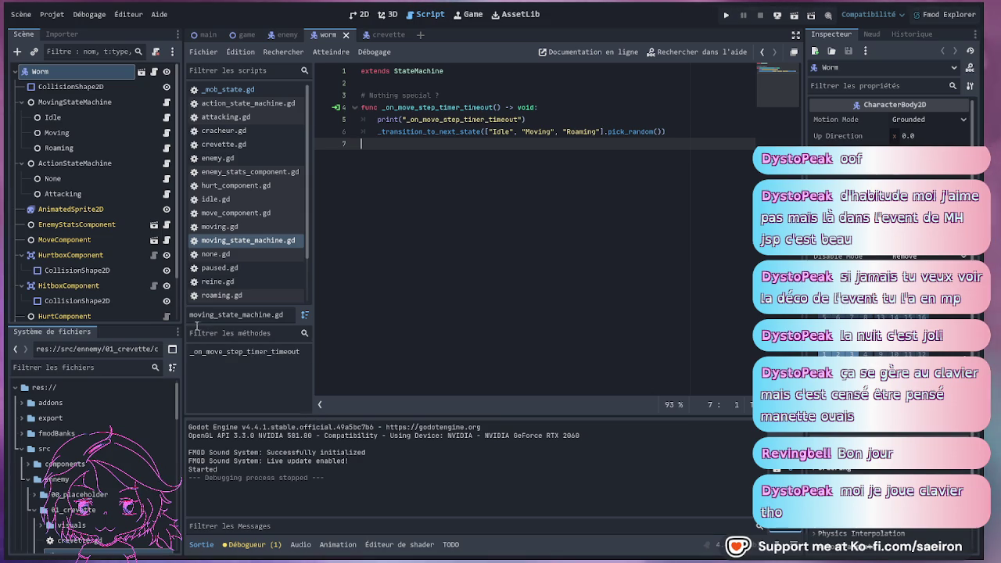
drag(181, 312, 176, 313)
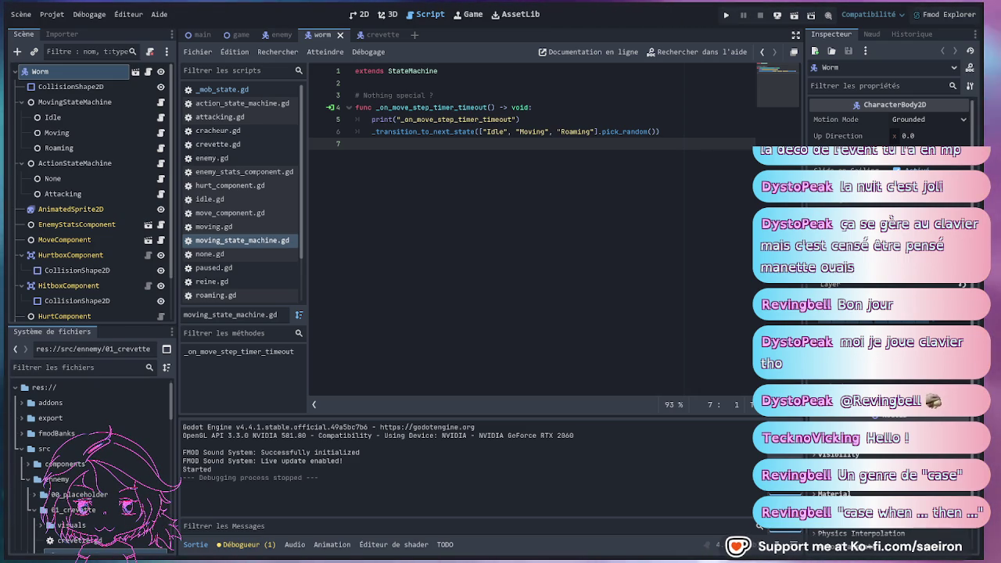
key(alt+Tab)
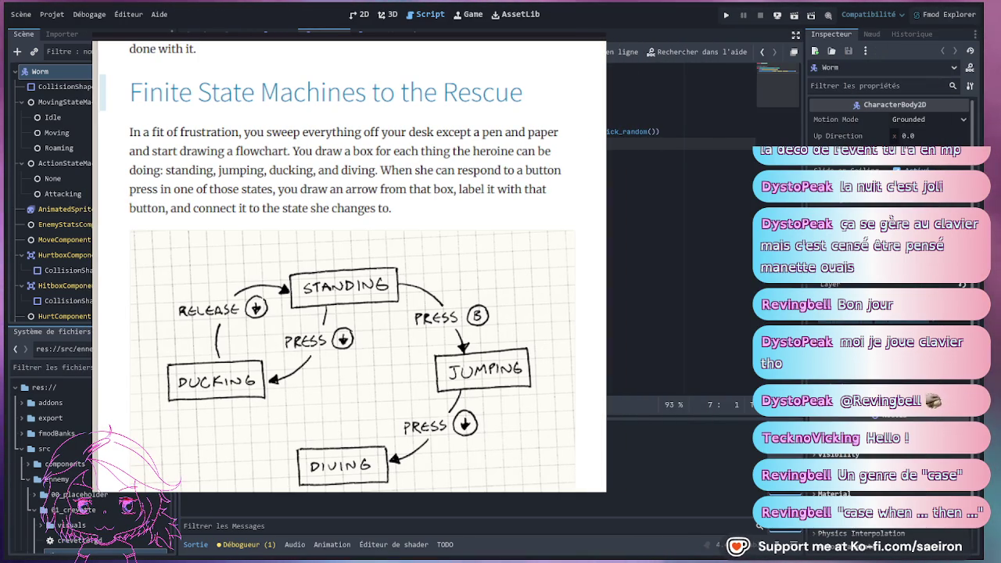
scroll(352, 266, down, 1)
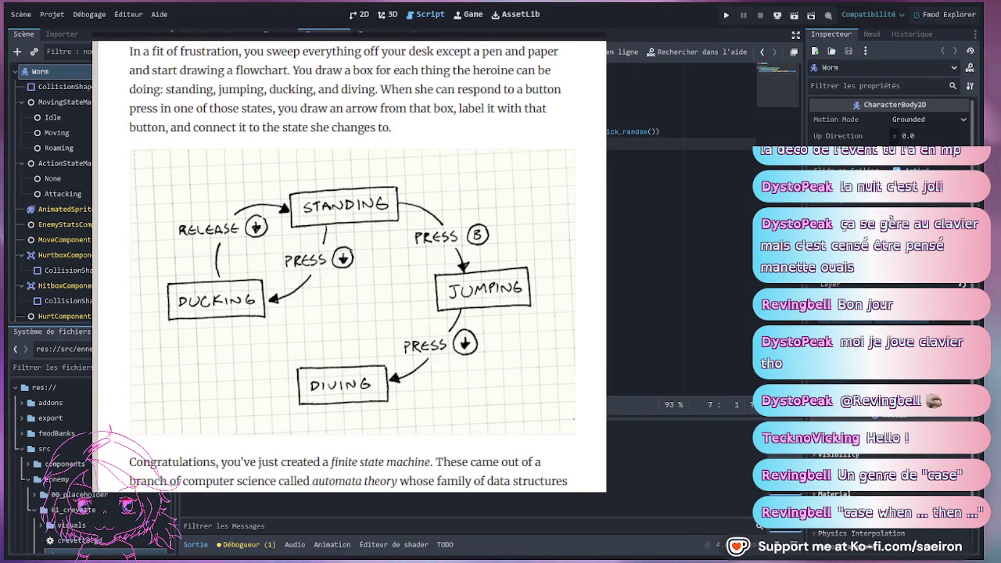
scroll(351, 266, up, 1)
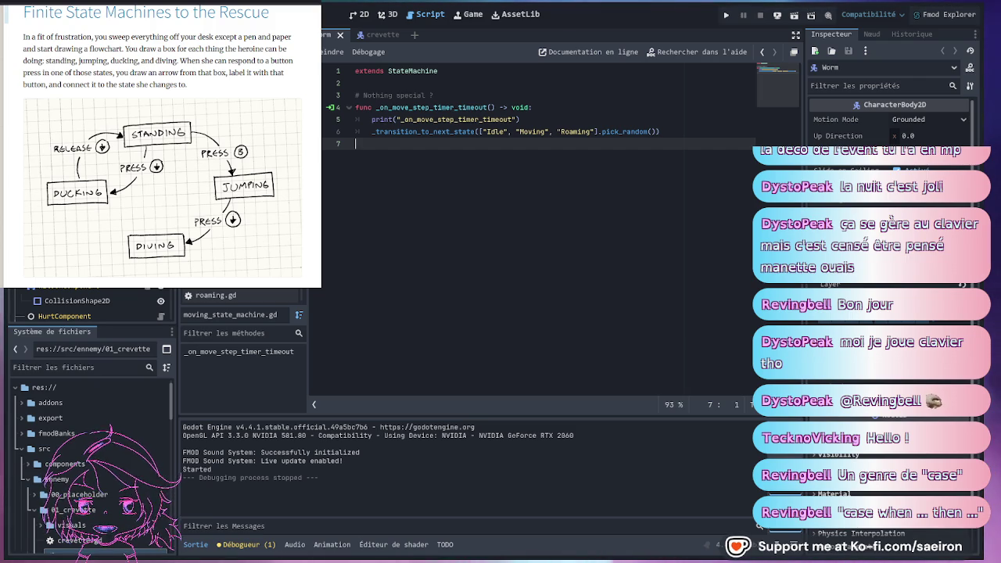
Undo the hidden-node change and flip between worm.gd, moving_state_machine.gd and idle.gd, peeking at 2D.
key(ctrl+z)
key(alt+Left)
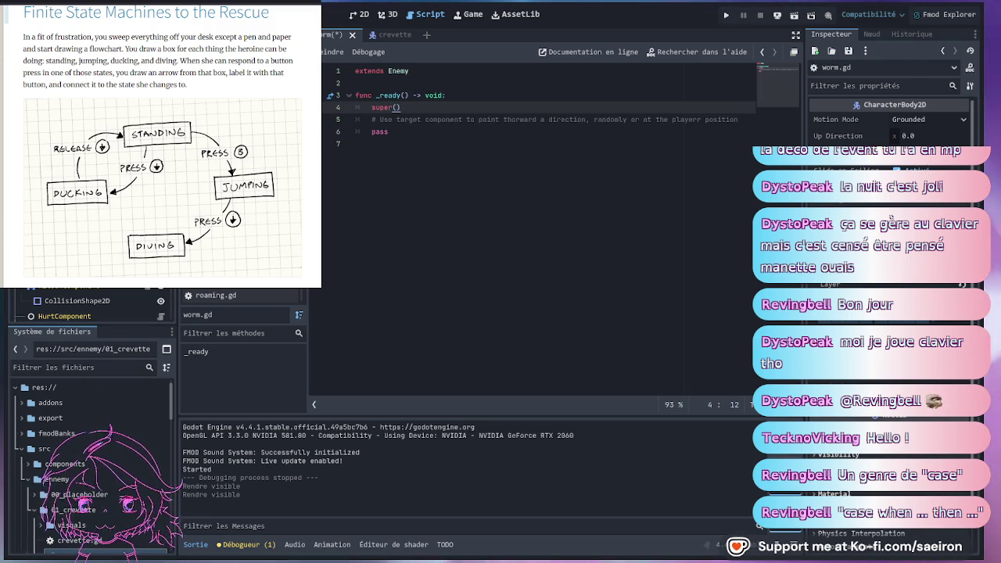
key(alt+Right)
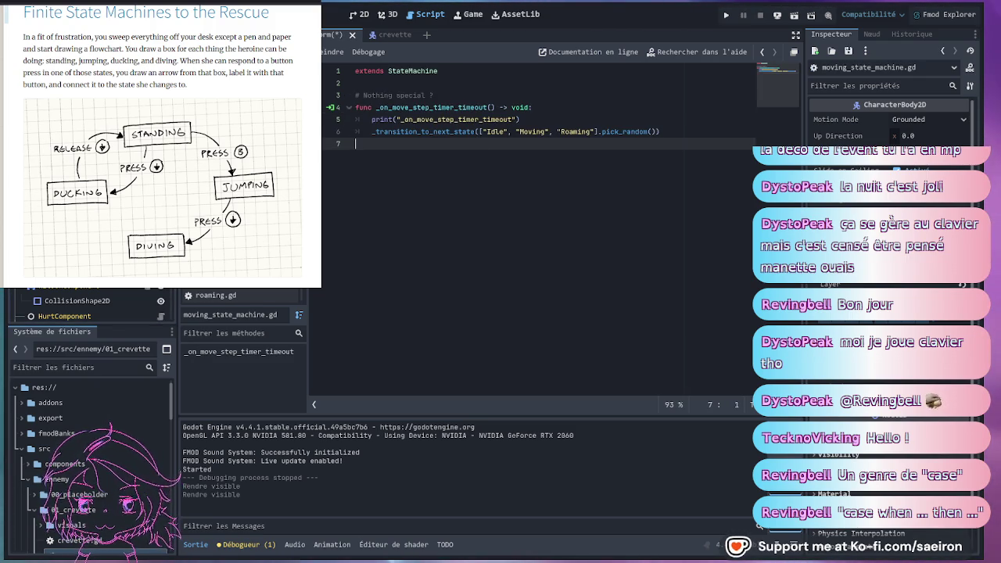
key(alt+Left)
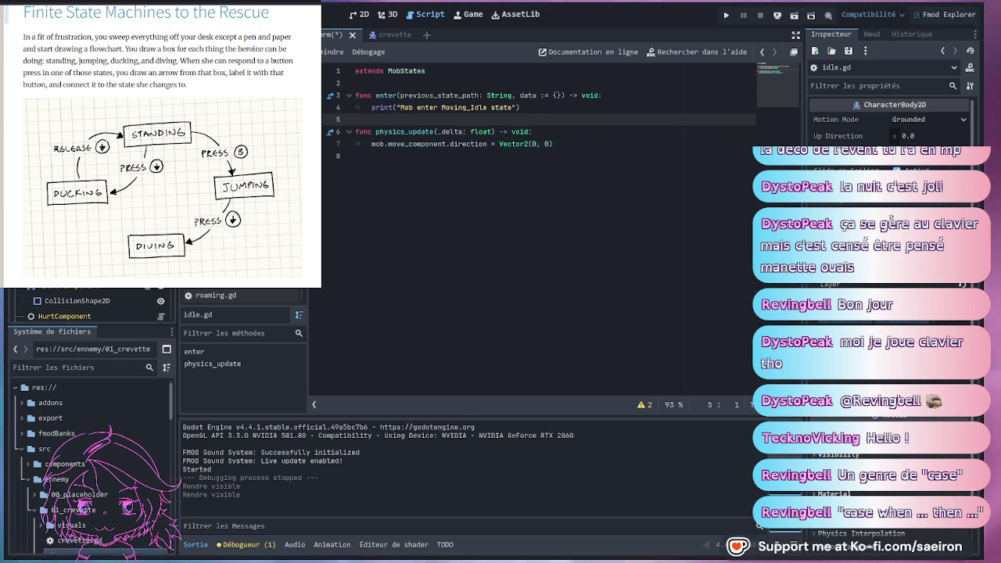
click(358, 13)
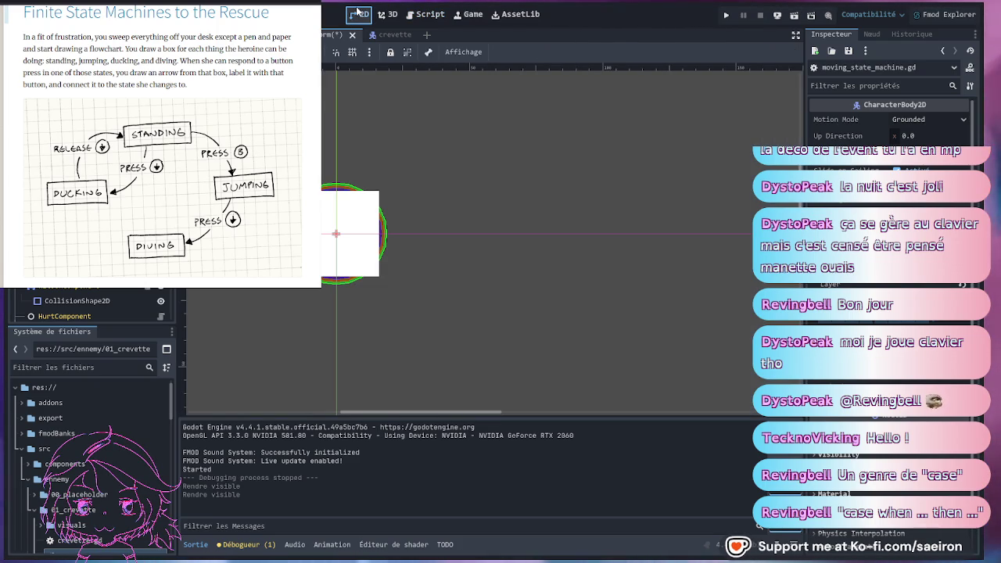
click(426, 14)
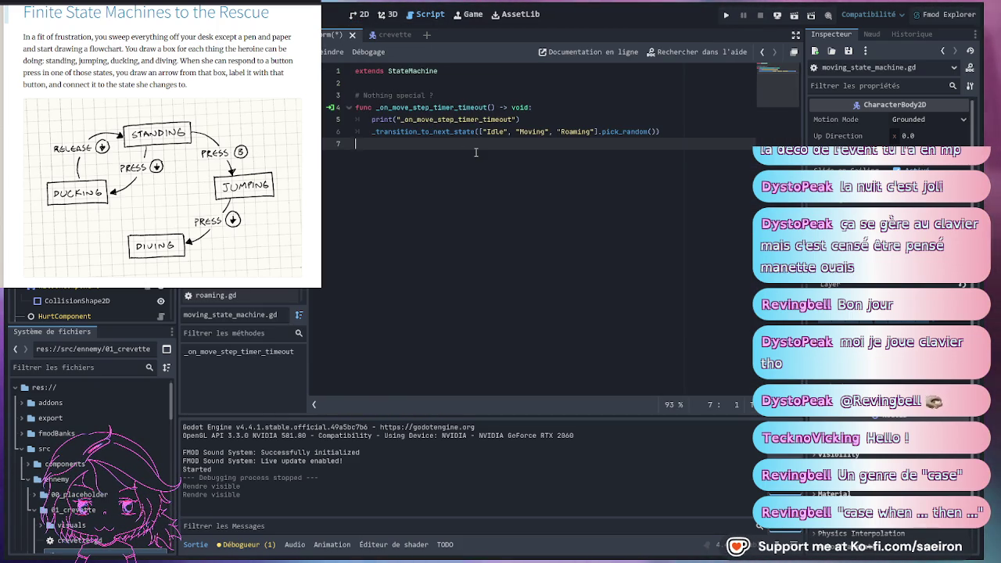
Inspect the move-step timer node and the transition call to Idle, ending on idle.gd.
click(461, 106)
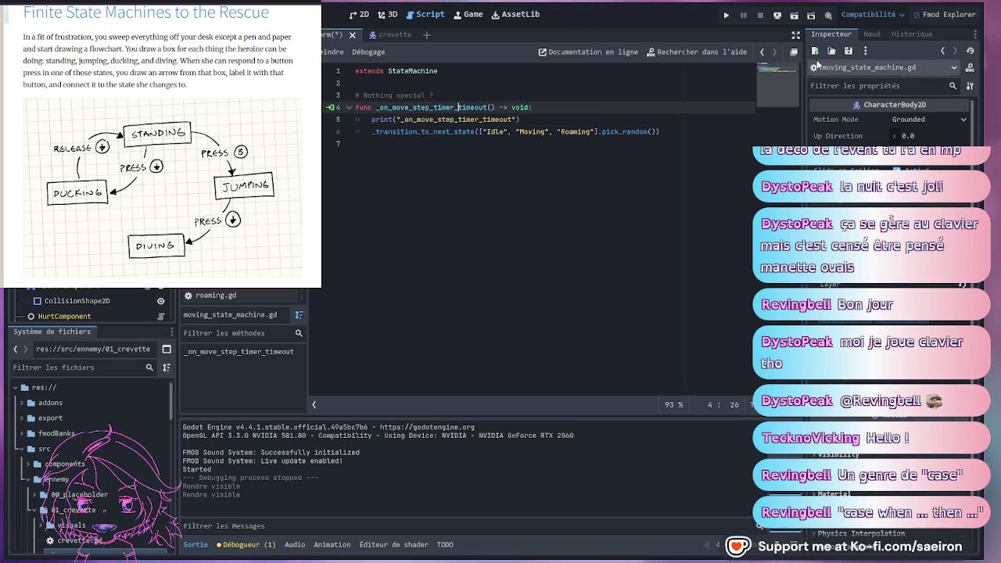
scroll(80, 306, down, 2)
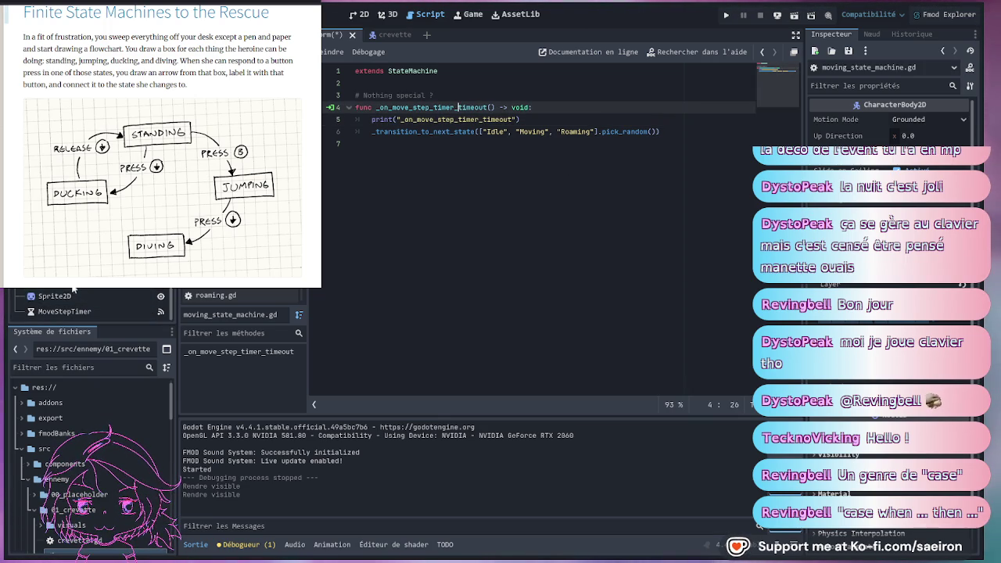
click(80, 306)
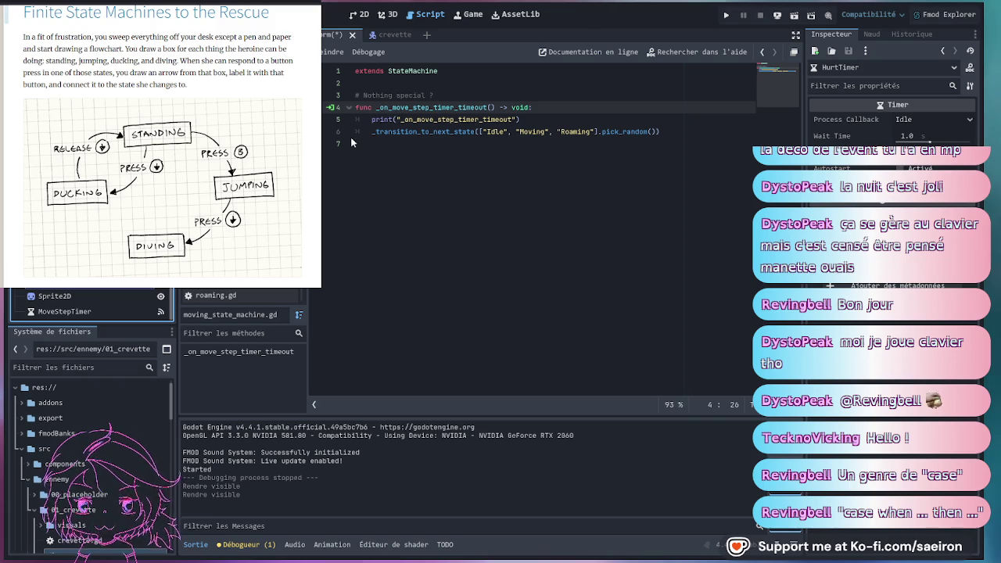
click(486, 131)
drag(373, 132, 507, 132)
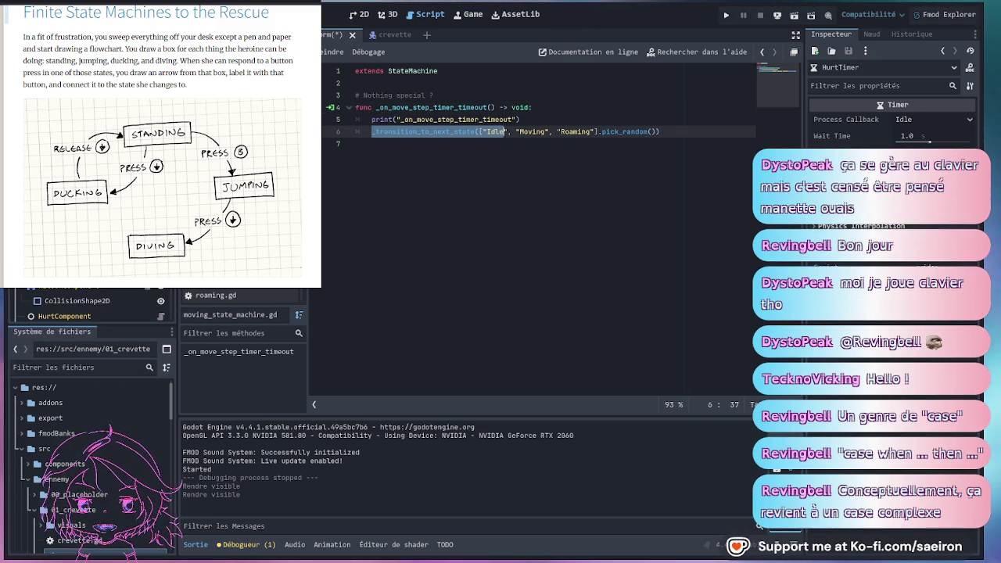
key(alt+Left)
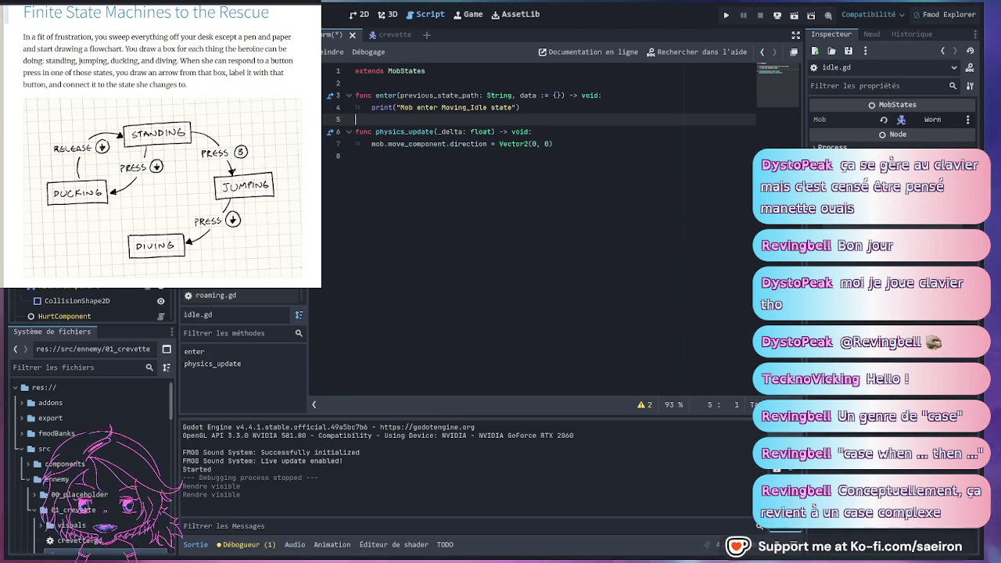
Check the MovingStateMachine node's initial state and the print line in its script.
click(559, 142)
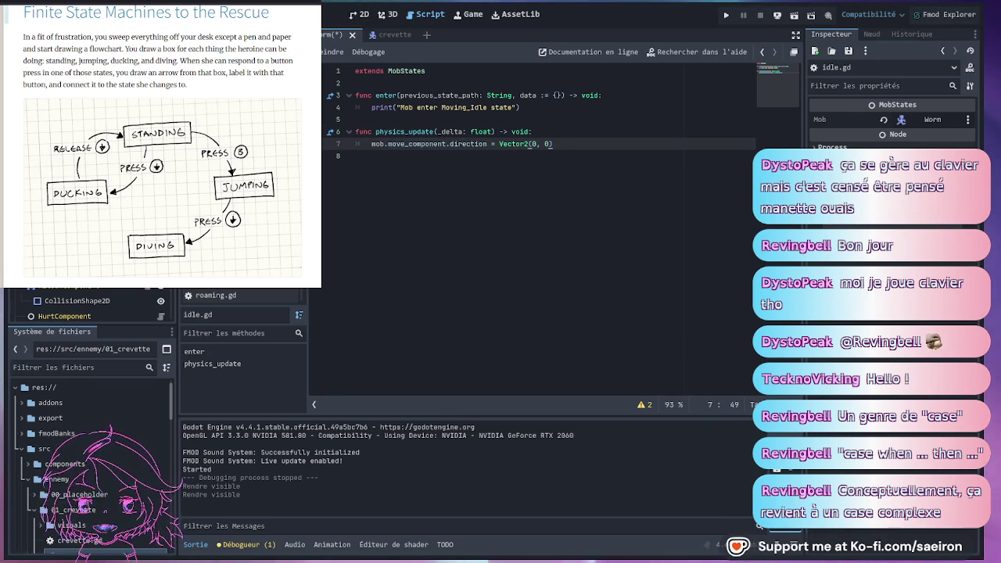
click(75, 285)
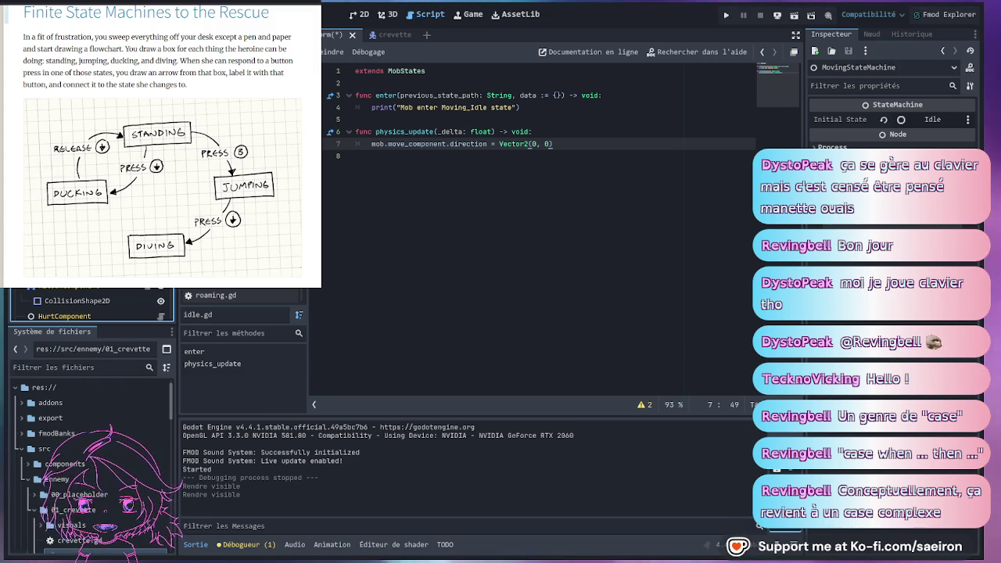
click(209, 295)
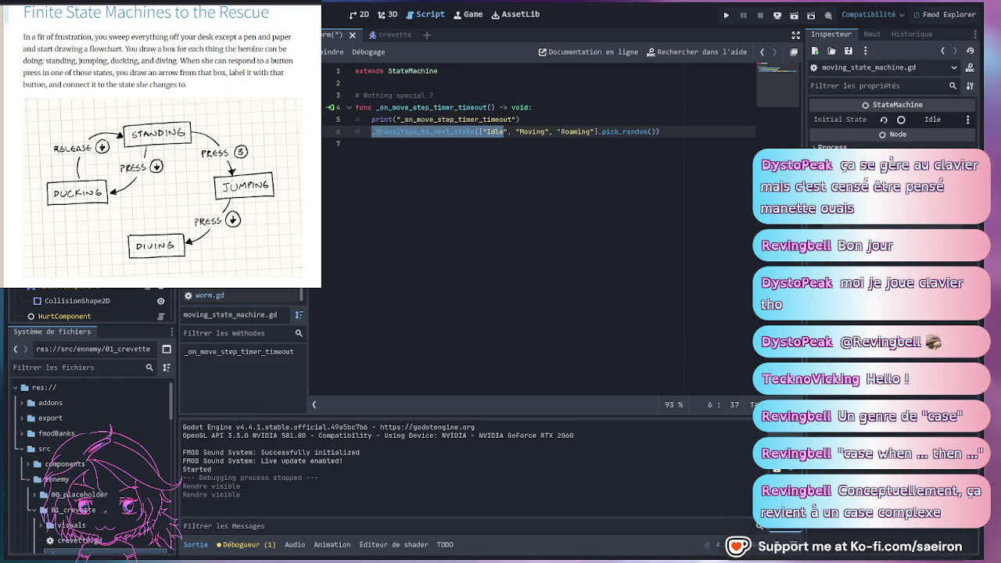
click(539, 121)
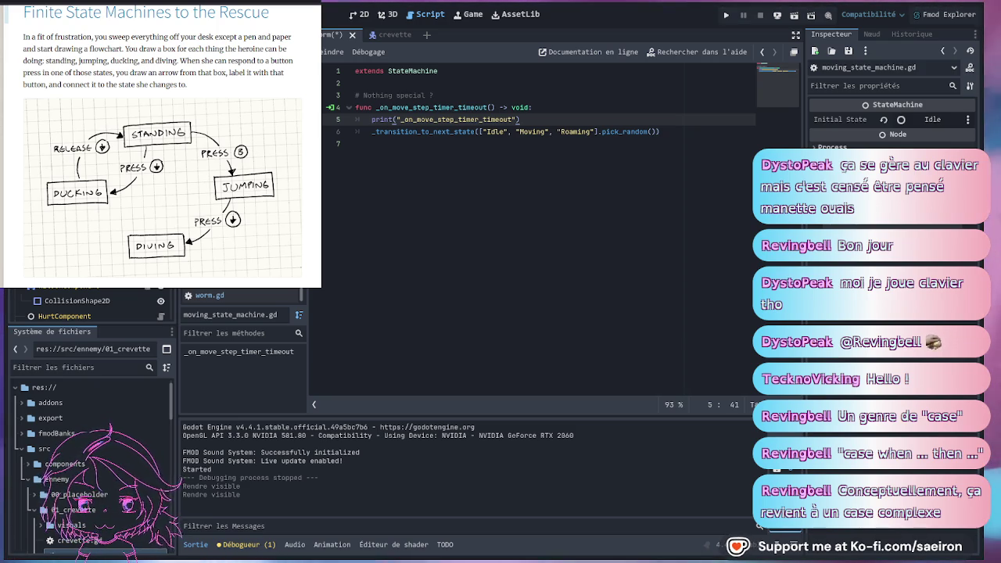
In none.gd, add an 'if true:' guard above finished.emit(ATTACKING).
key(alt+Left)
key(alt+Left)
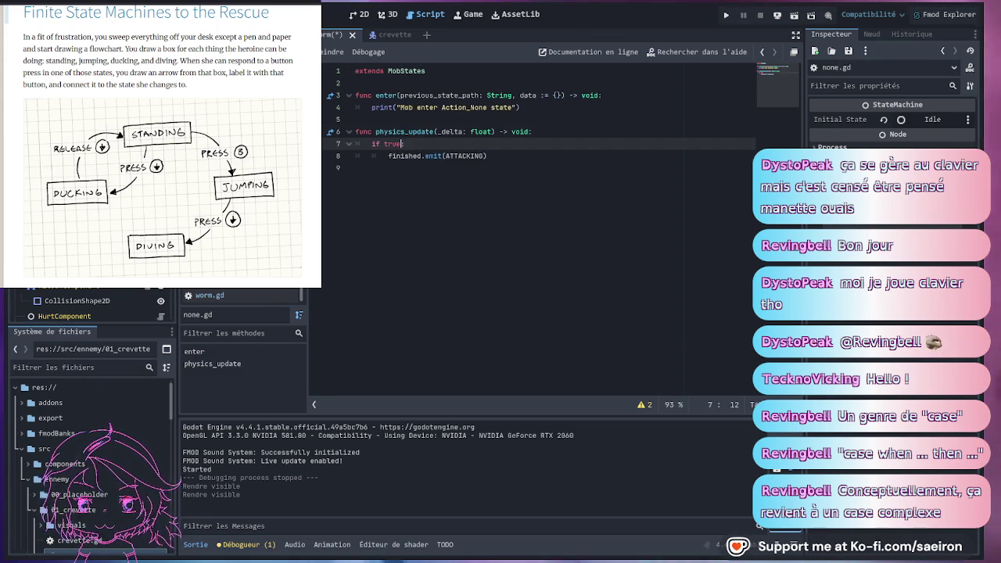
key(alt+Left)
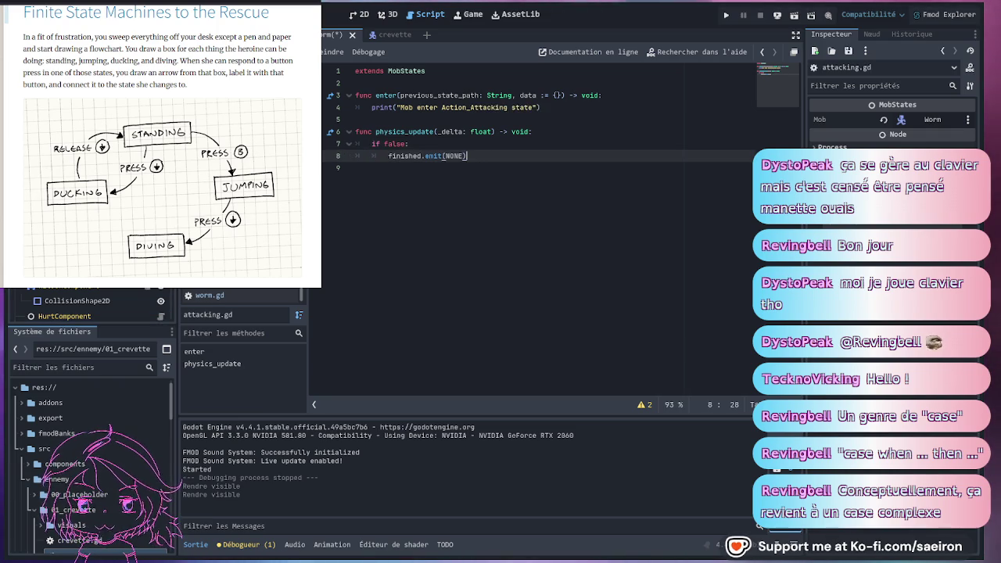
key(alt+Right)
text(:)
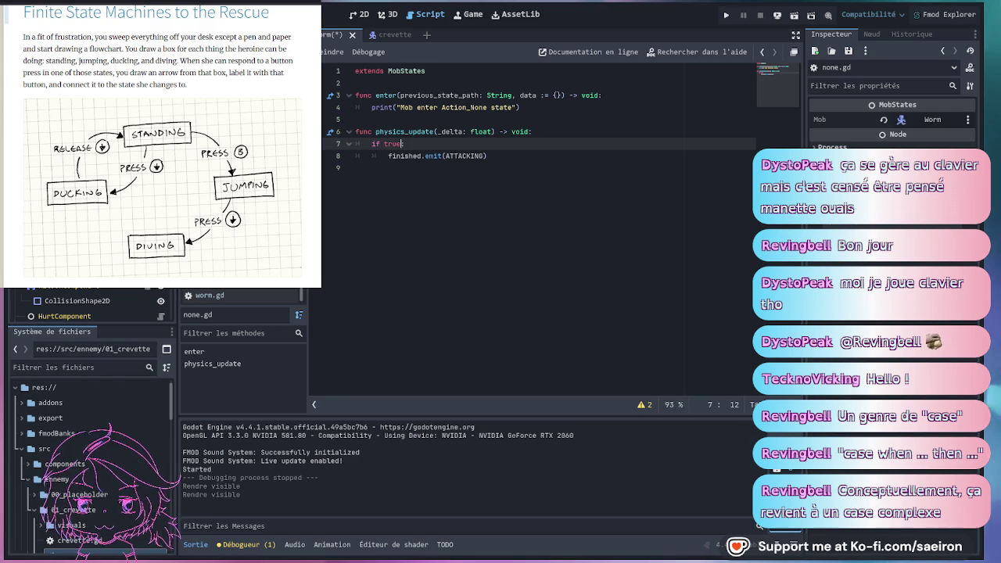
key(alt+Left)
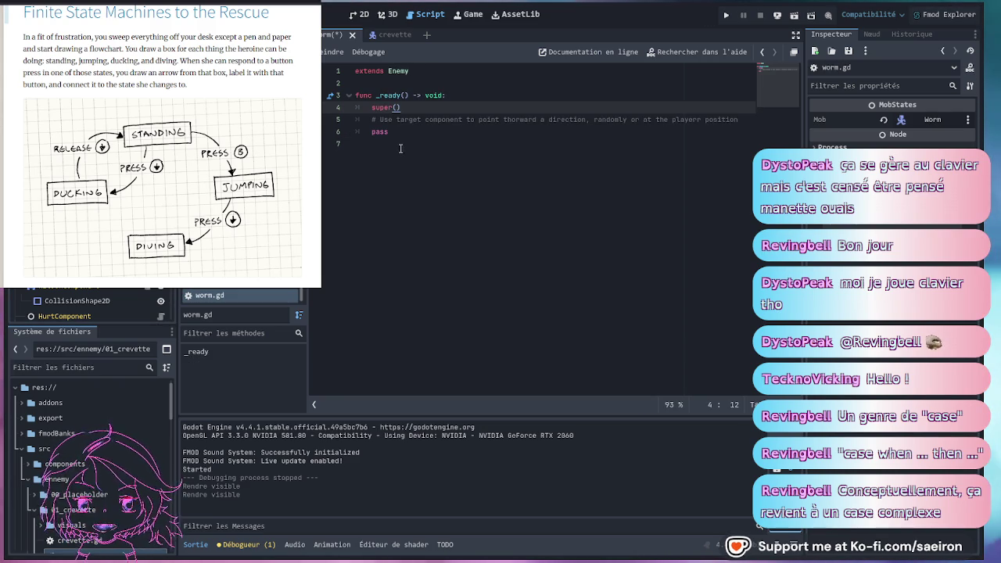
Review worm.gd's _ready body (super() then pass) and return to moving_state_machine.gd.
click(389, 131)
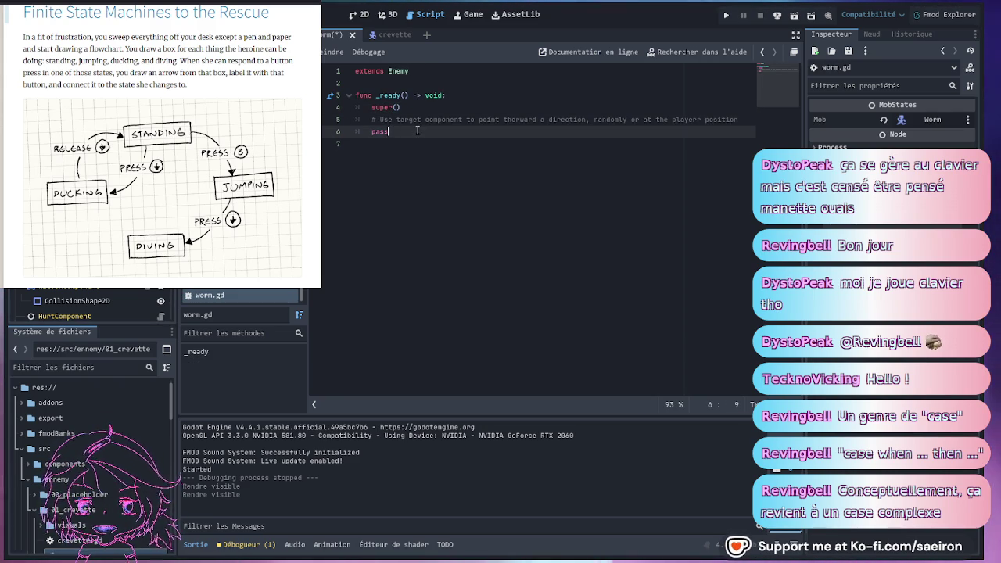
drag(418, 131, 371, 107)
click(401, 272)
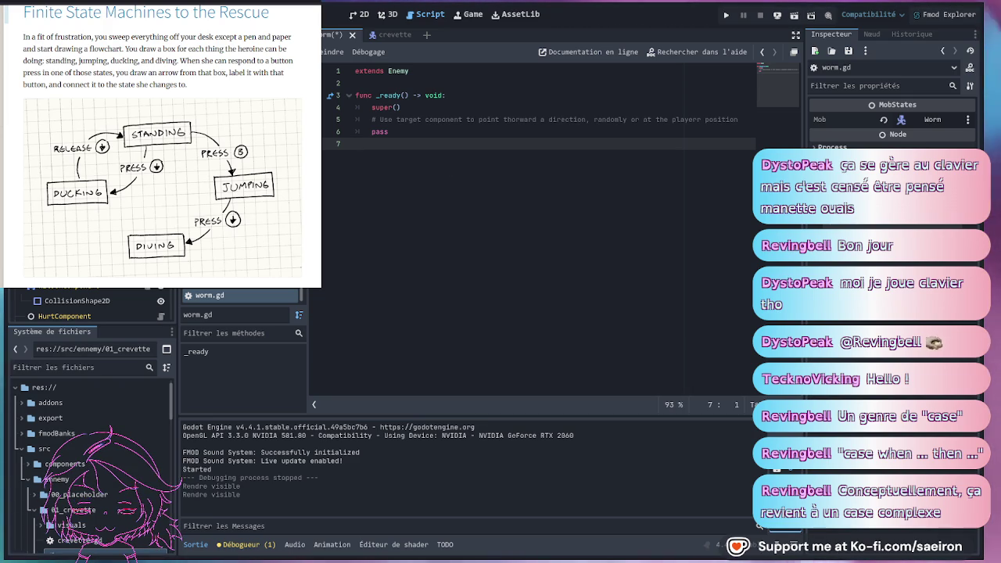
scroll(161, 156, down, 1)
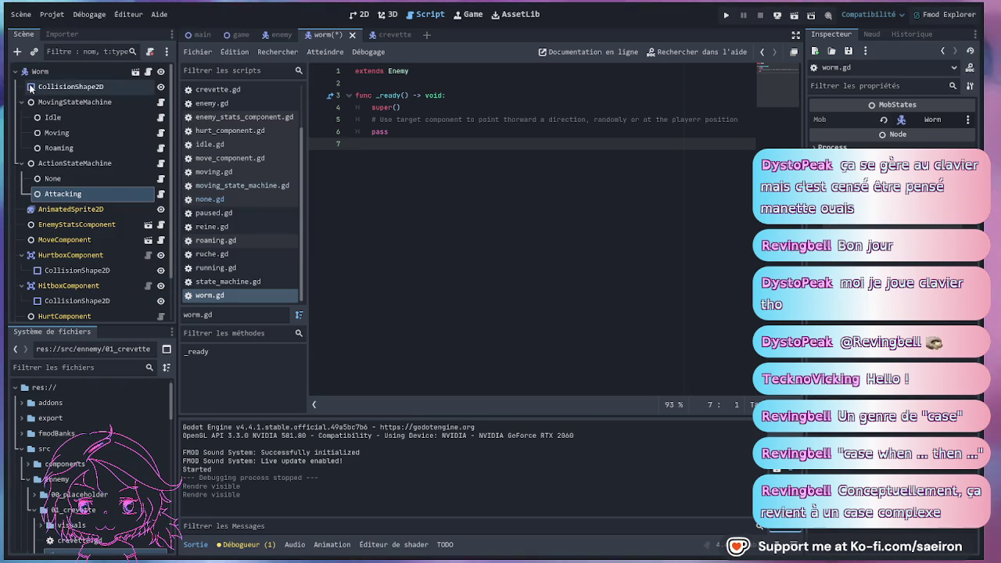
click(161, 101)
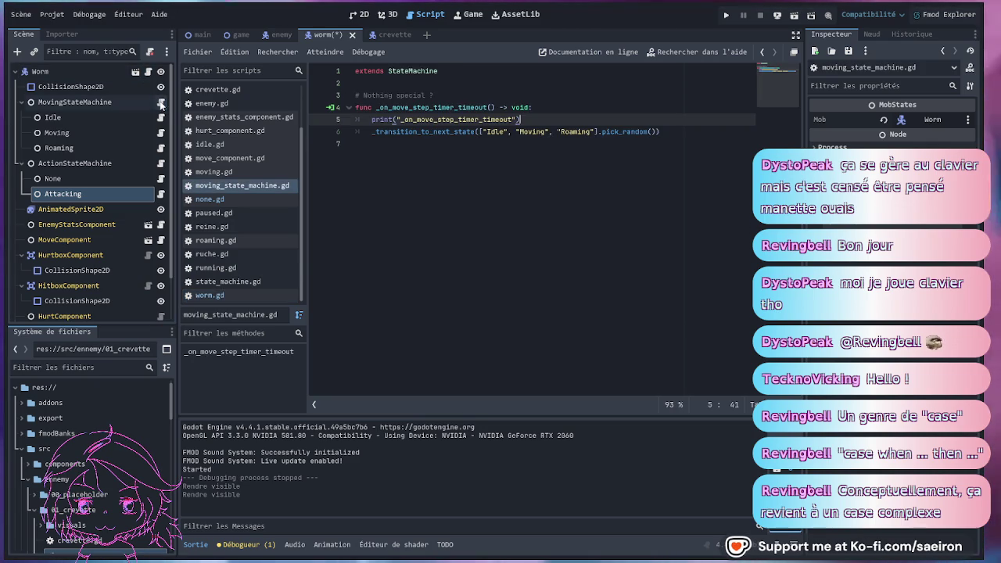
Write _on_move_step_timer_timeout choosing Idle, Moving or Roaming at random, then open idle.gd from the Idle node.
click(375, 150)
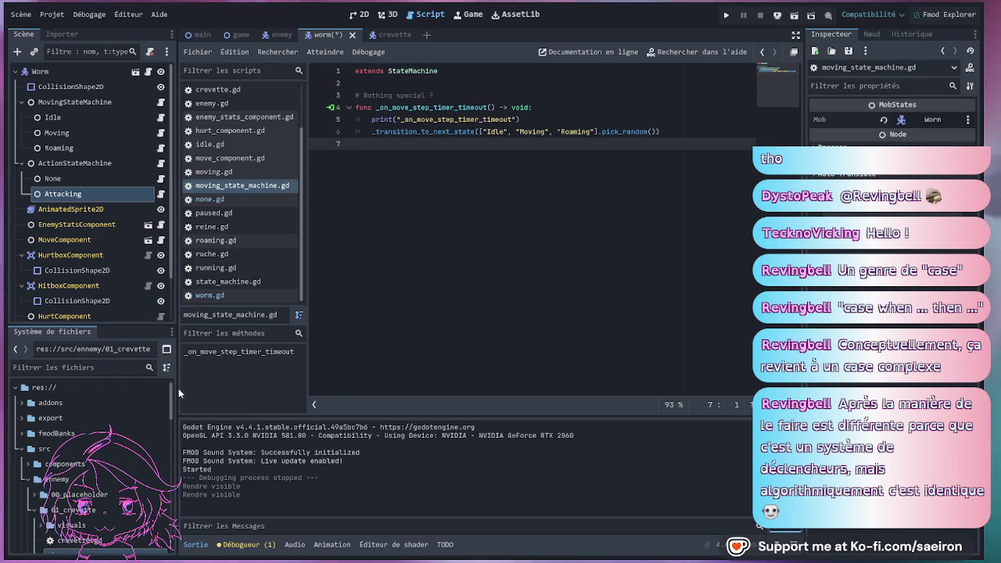
drag(178, 387, 180, 388)
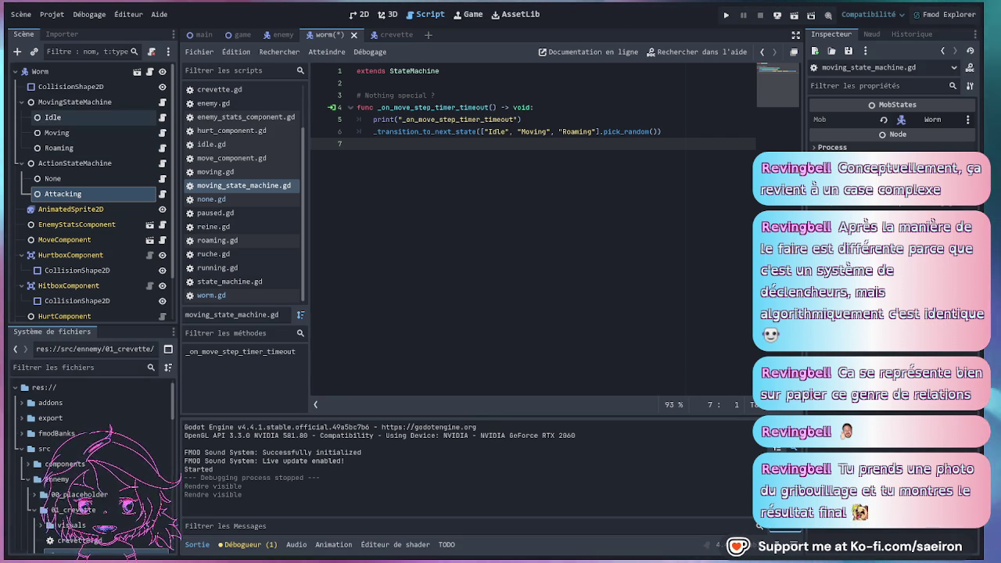
click(67, 117)
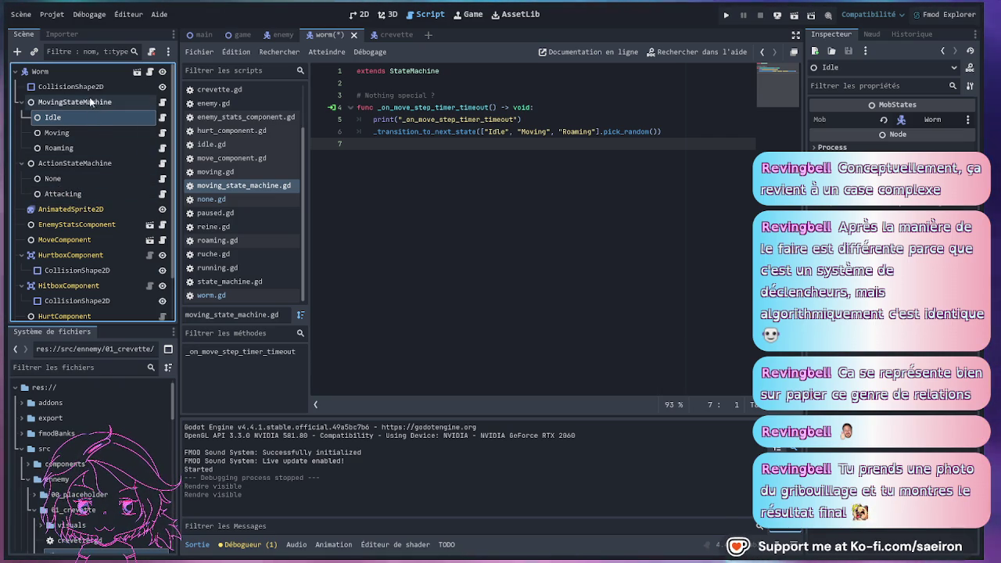
click(162, 118)
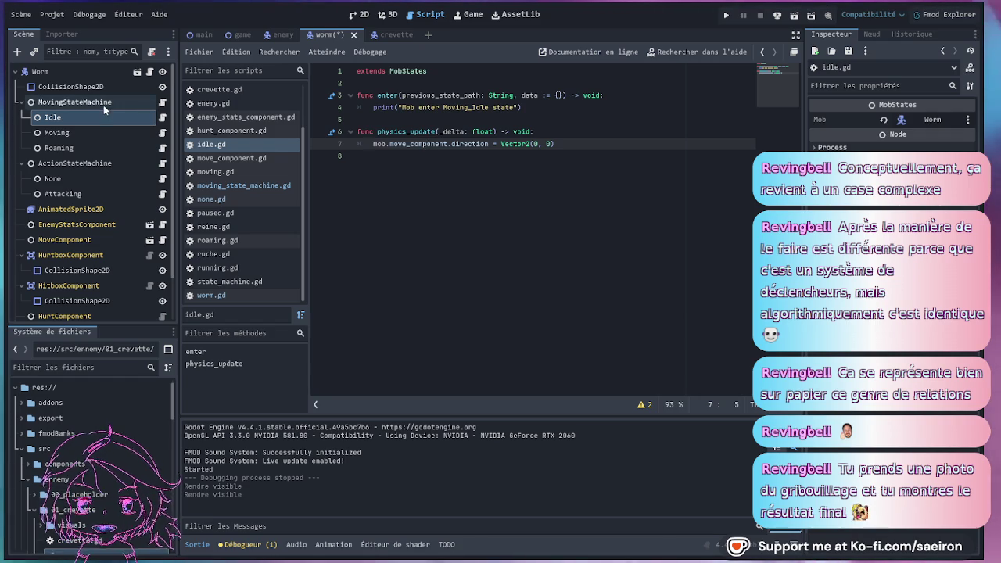
Return to moving_state_machine.gd from the script list.
click(162, 102)
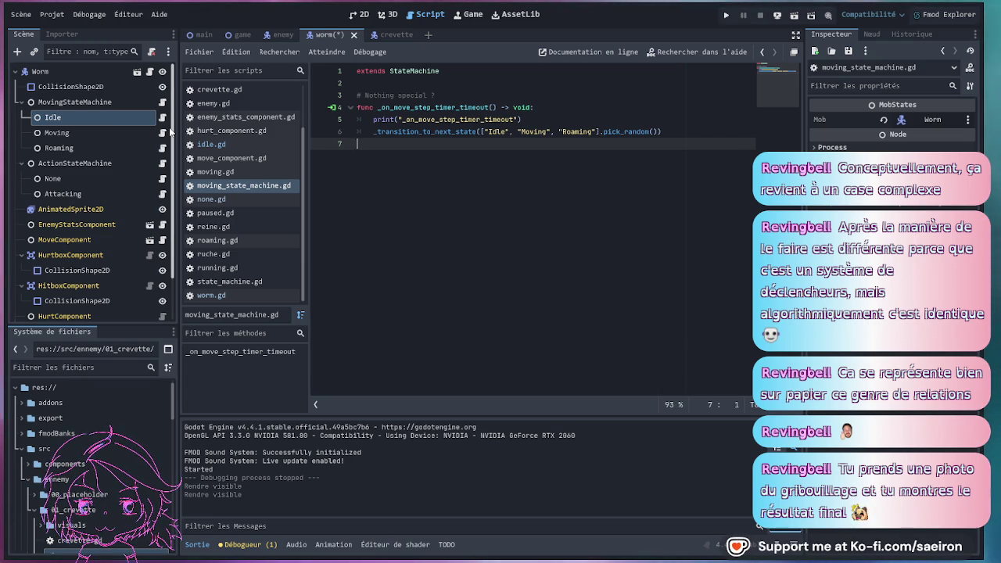
Show the Worm scene in 2D, select the Worm root and paste an Area2D node into it.
click(359, 14)
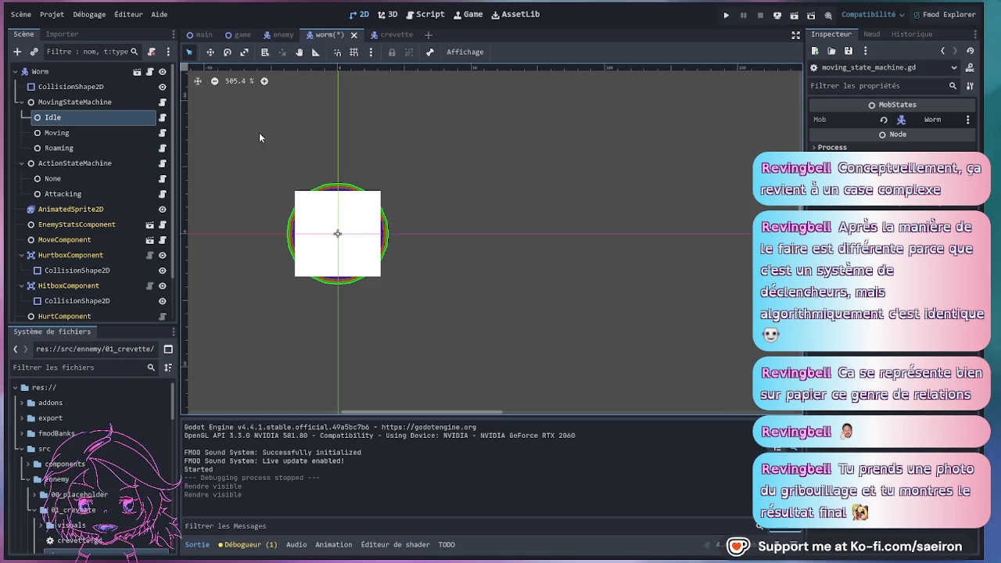
scroll(234, 157, down, 1)
scroll(74, 136, down, 1)
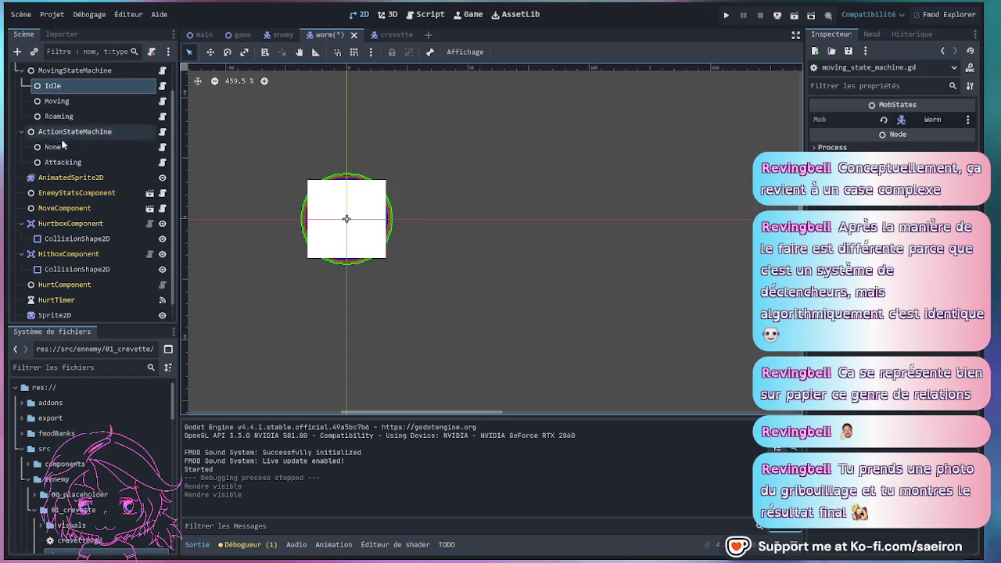
scroll(67, 160, down, 1)
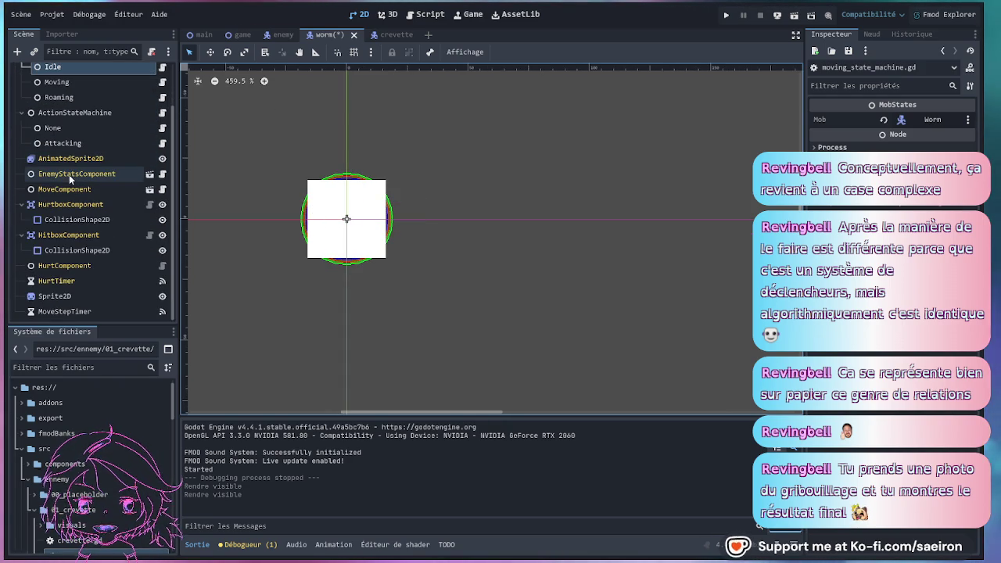
click(278, 190)
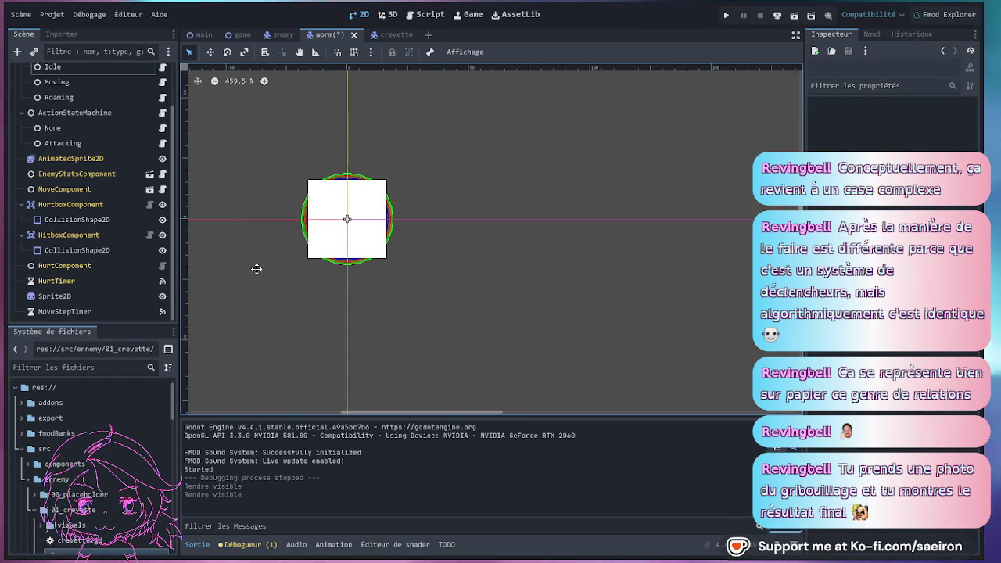
drag(256, 268, 289, 304)
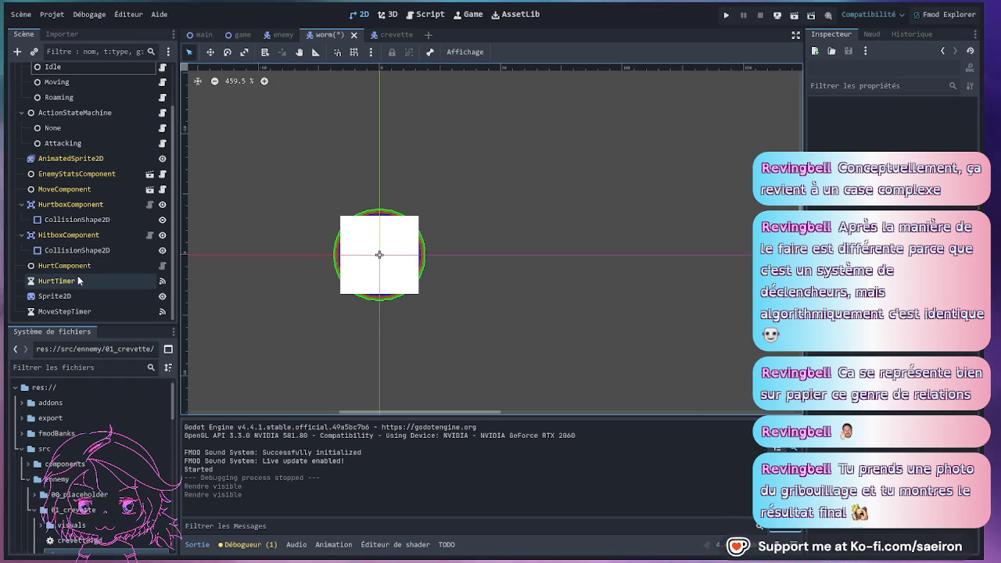
scroll(80, 275, up, 2)
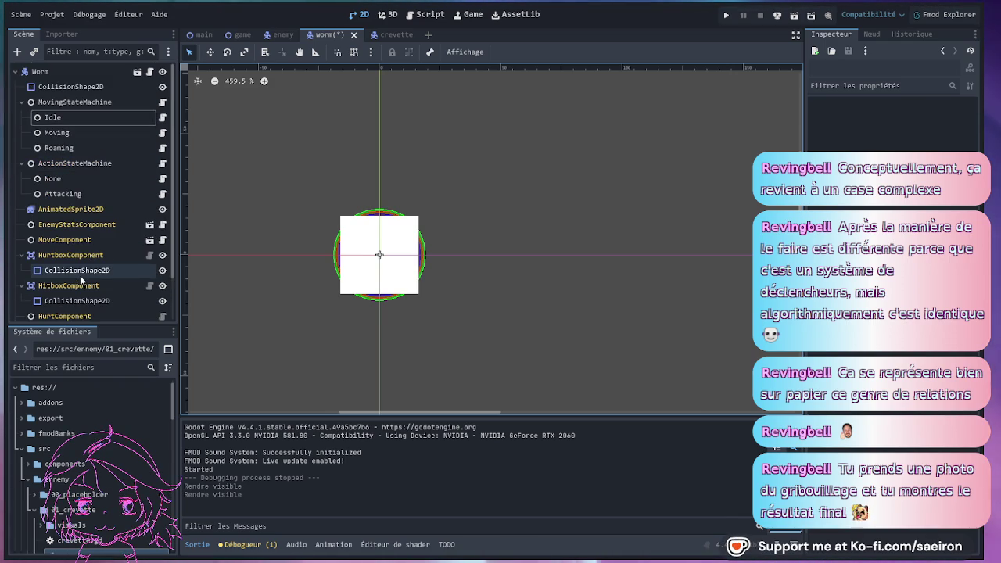
click(75, 86)
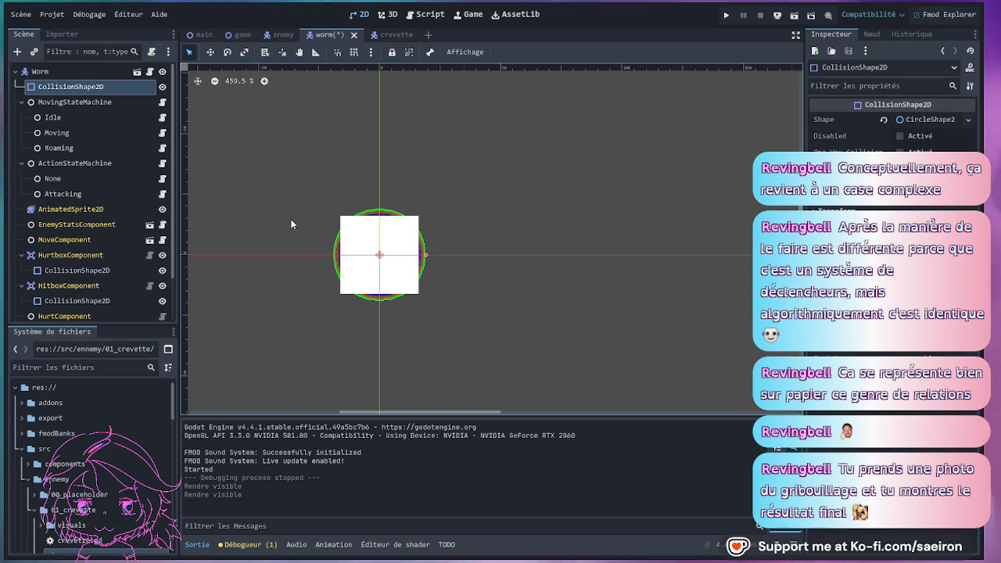
click(72, 69)
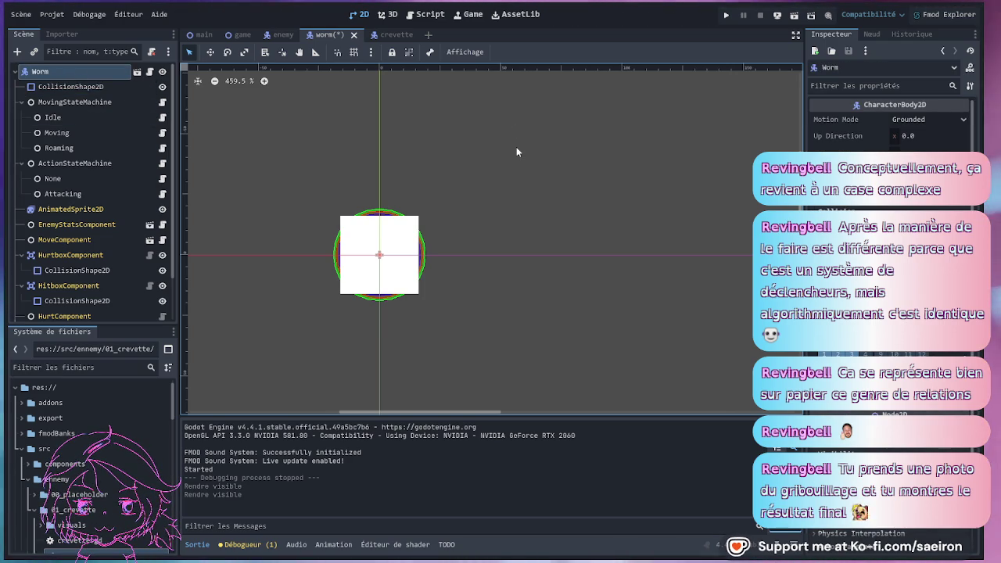
key(ctrl+v)
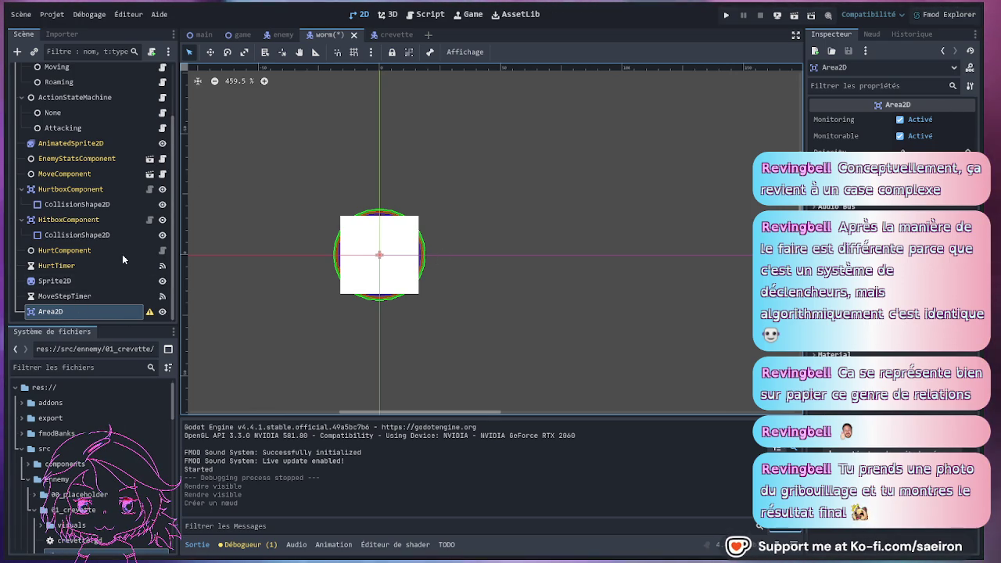
Give the Area2D a CollisionShape2D with a wide CircleShape2D radius and save the Worm scene.
key(ctrl+a)
key(Return)
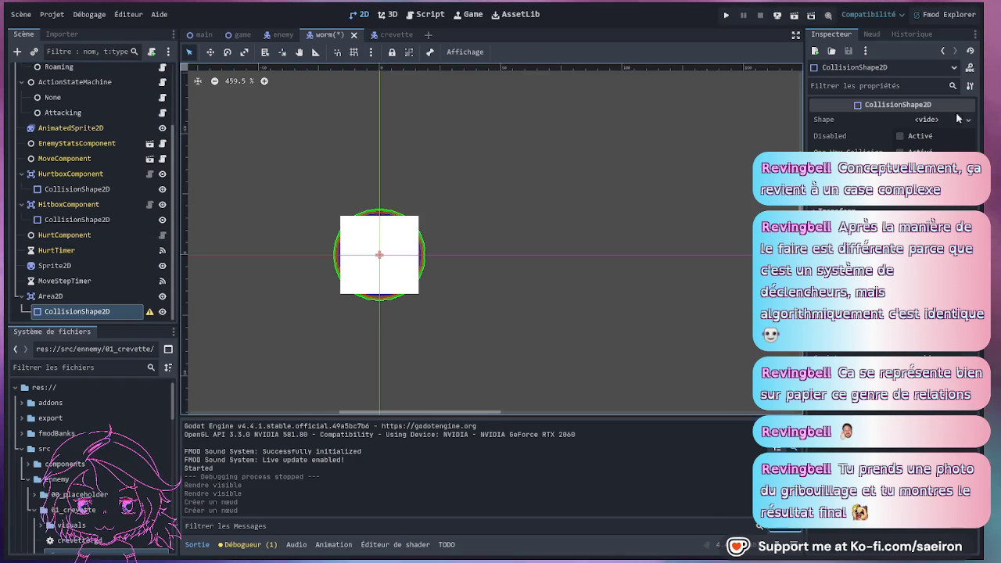
click(967, 119)
click(922, 157)
drag(391, 255, 665, 263)
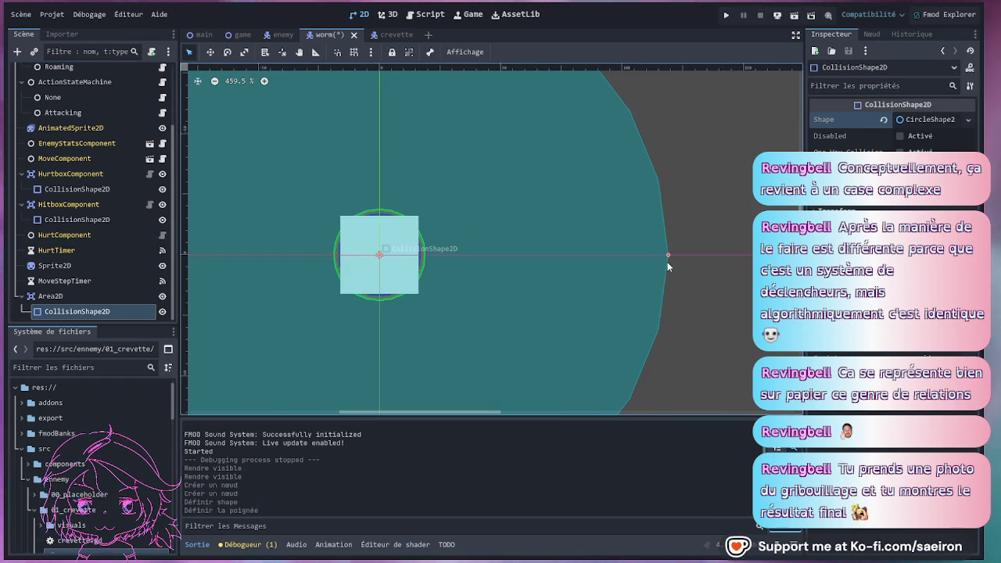
scroll(500, 277, down, 4)
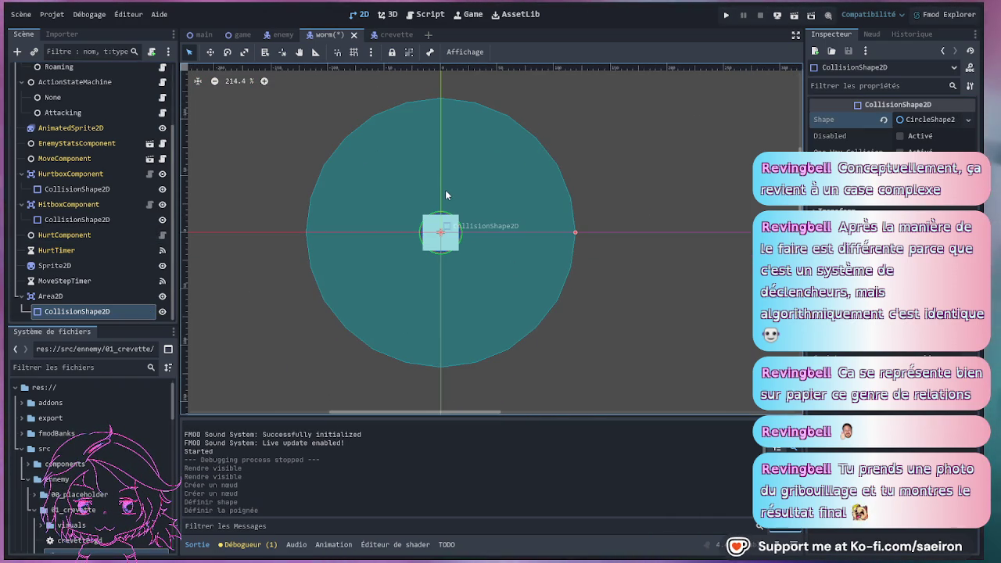
key(ctrl+s)
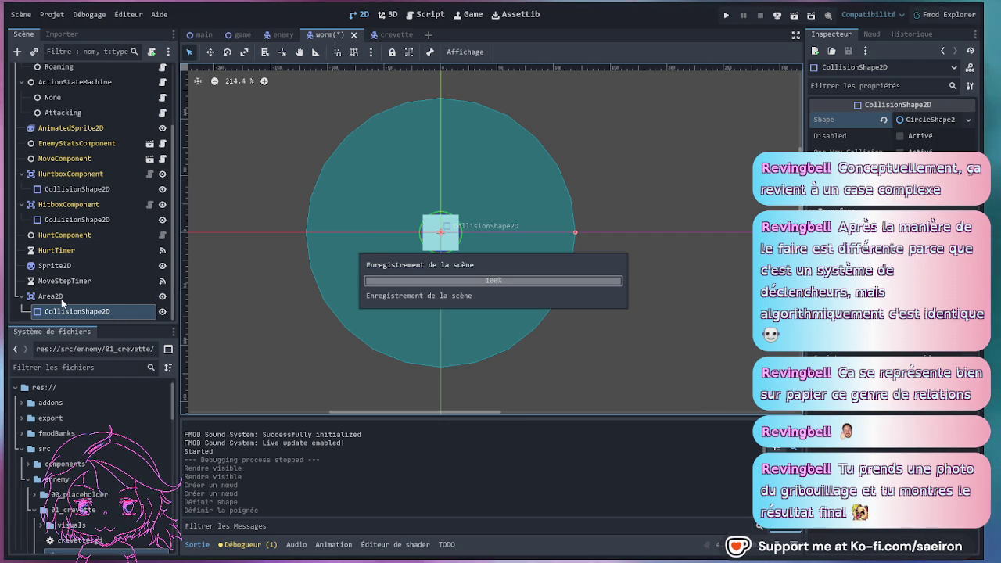
Rename the Area2D to RangeArea2D and move it directly under the Worm root.
click(74, 295)
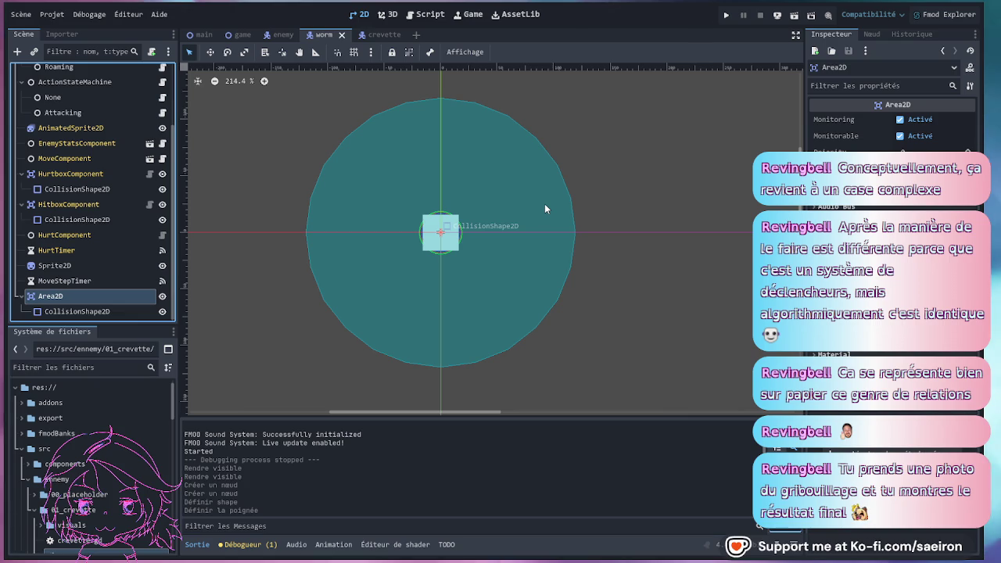
text(RangeArea2D)
key(Return)
mouse_move(60, 296)
mouse_down()
mouse_move(101, 82)
mouse_move(94, 75)
mouse_move(92, 100)
mouse_up()
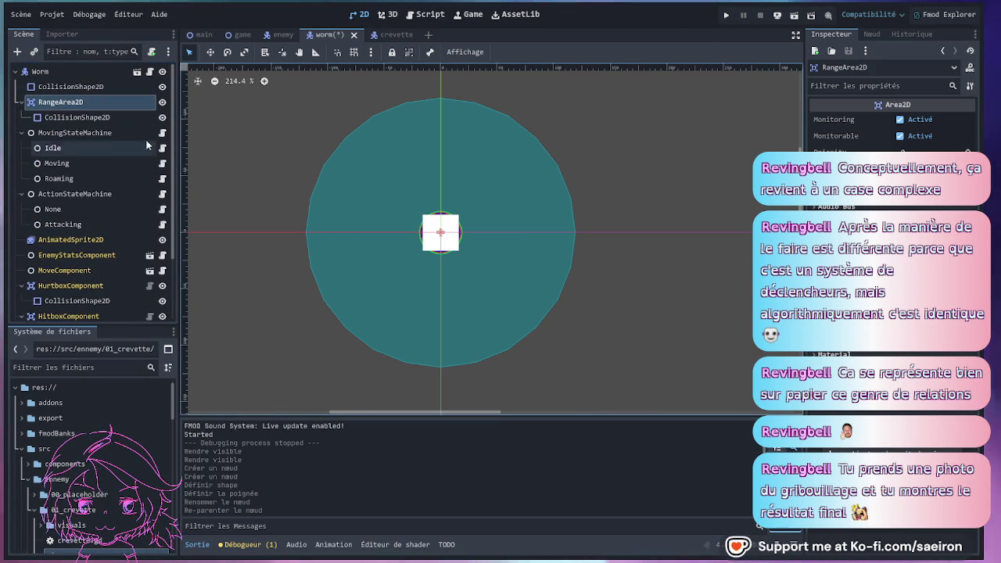
click(874, 34)
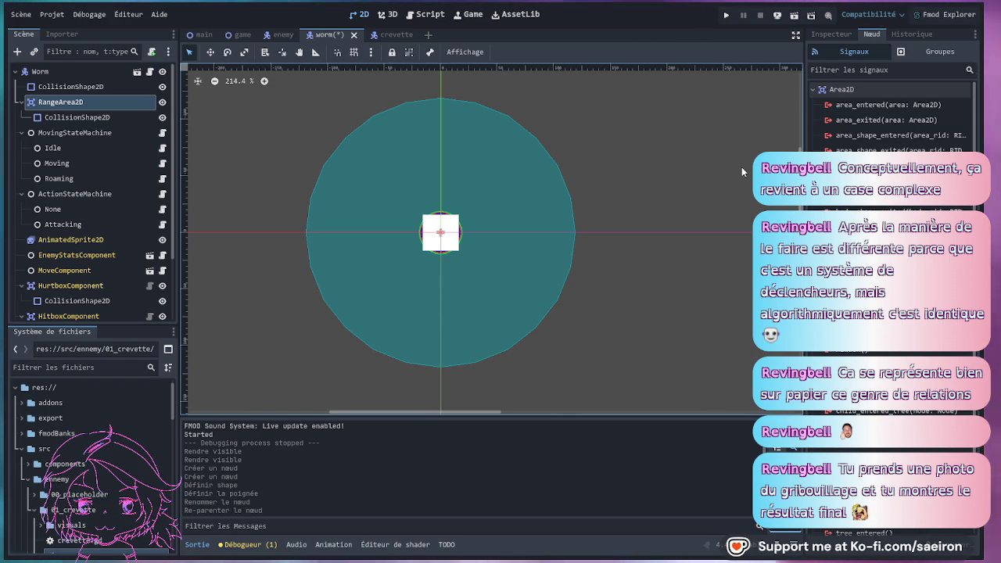
Set RangeArea2D's collision layer and mask, then pick its area_entered signal to connect.
click(817, 36)
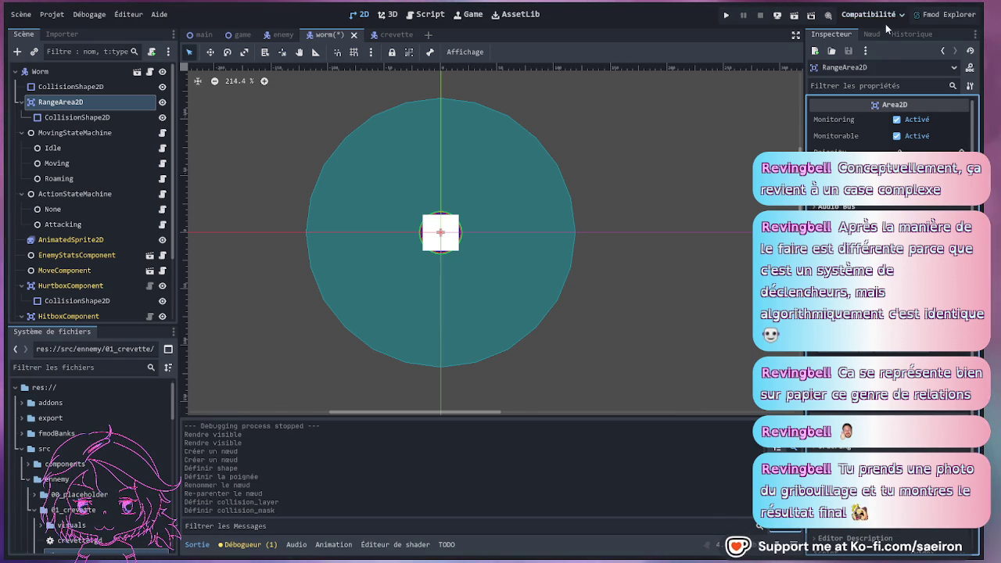
click(870, 34)
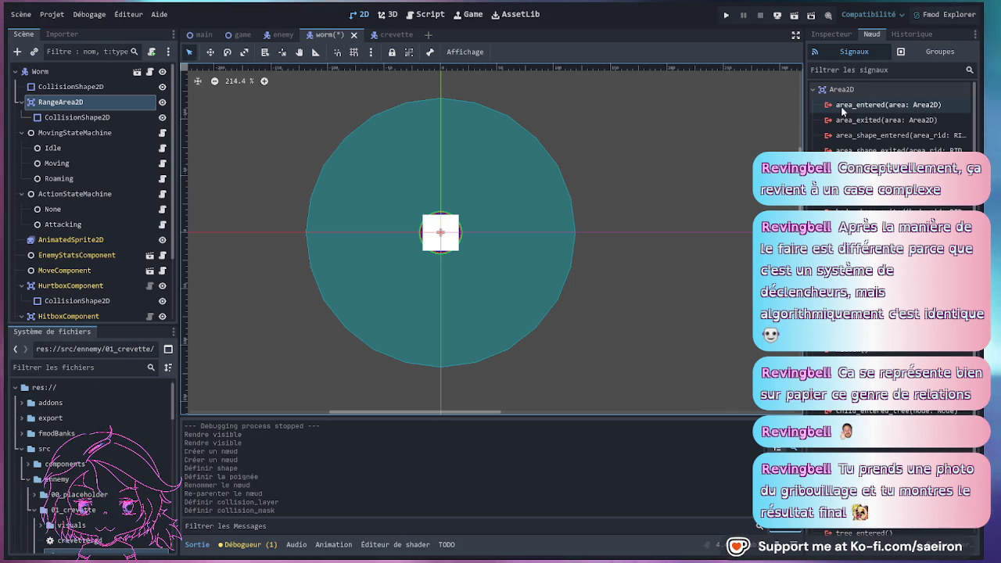
click(842, 109)
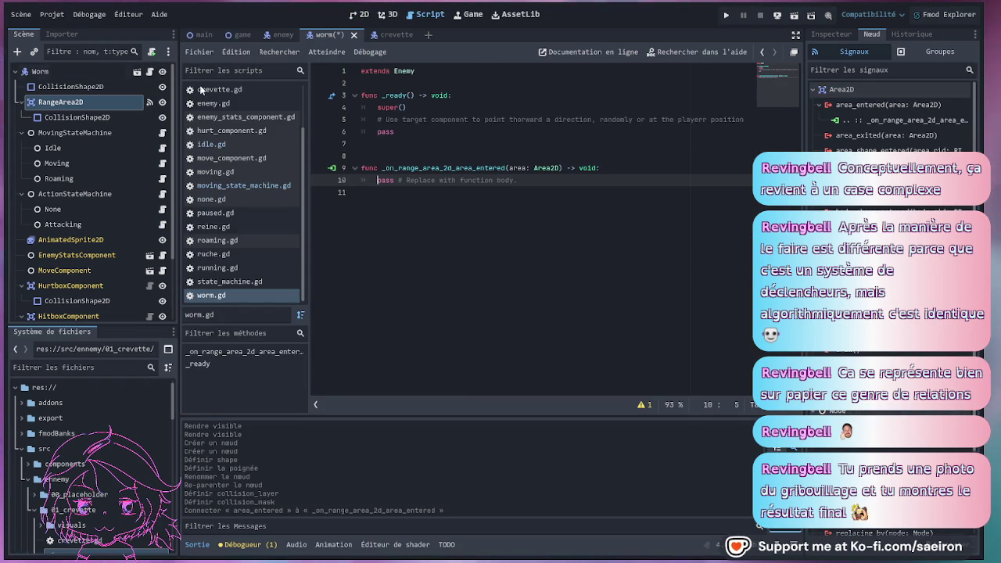
Review the new _on_range_area_2d_area_entered handler in worm.gd, placing the caret on line 11.
click(437, 74)
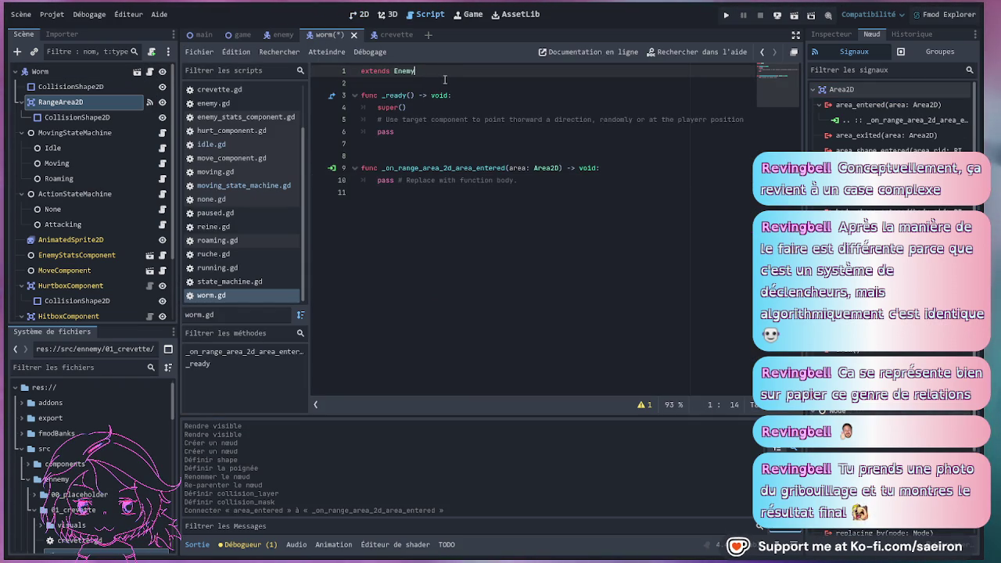
click(449, 198)
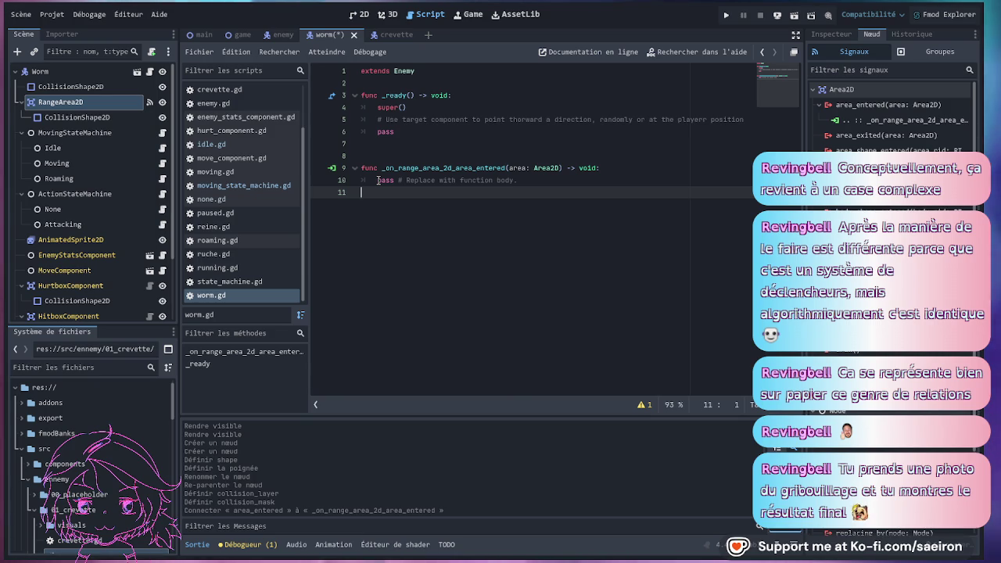
Comment out the whole _on_move_step_timer_timeout function in moving_state_machine.gd and save it.
click(161, 133)
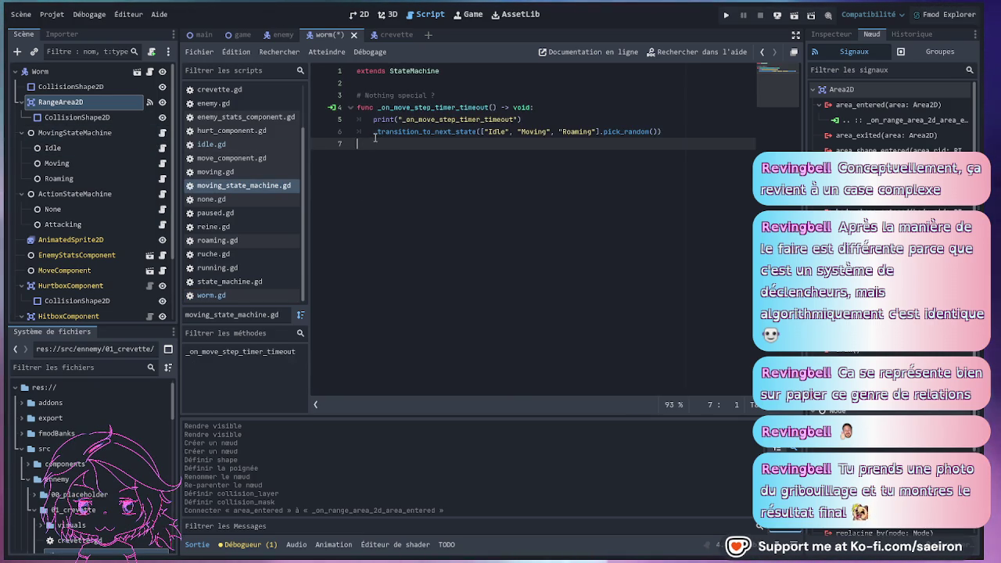
drag(362, 133, 341, 107)
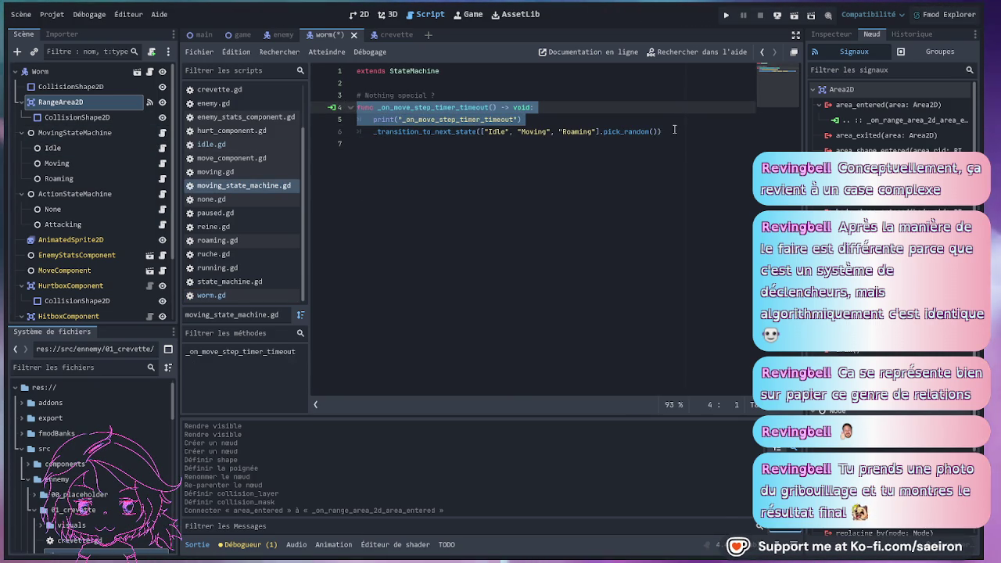
drag(676, 127, 355, 107)
key(ctrl+k)
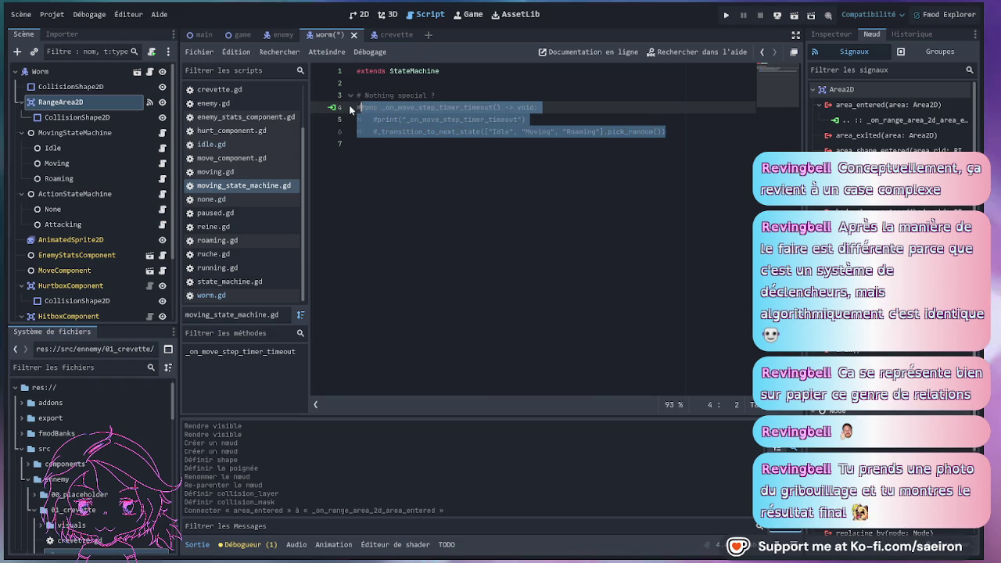
click(409, 145)
key(ctrl+s)
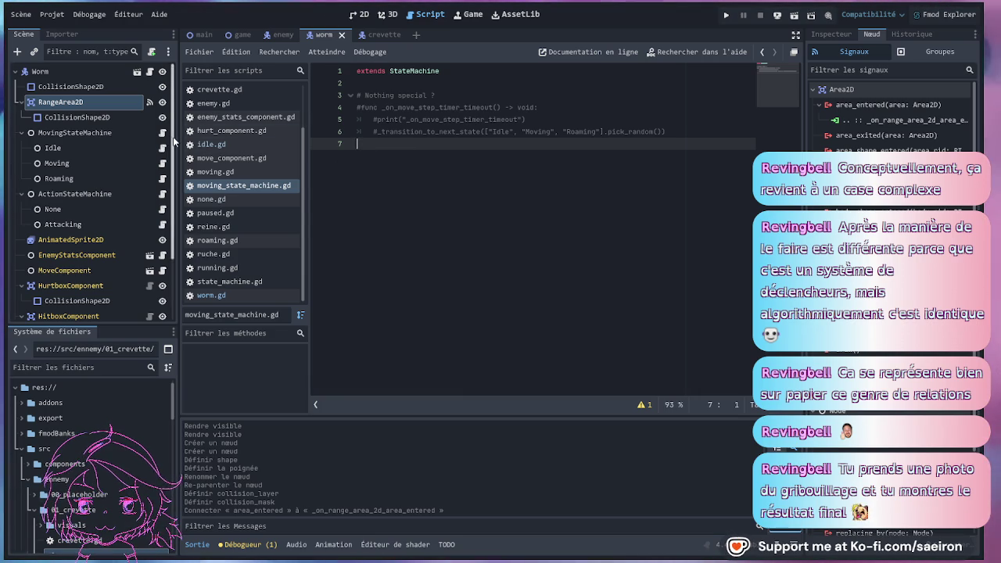
Add a new _ready function near the top of moving_state_machine.gd.
click(507, 84)
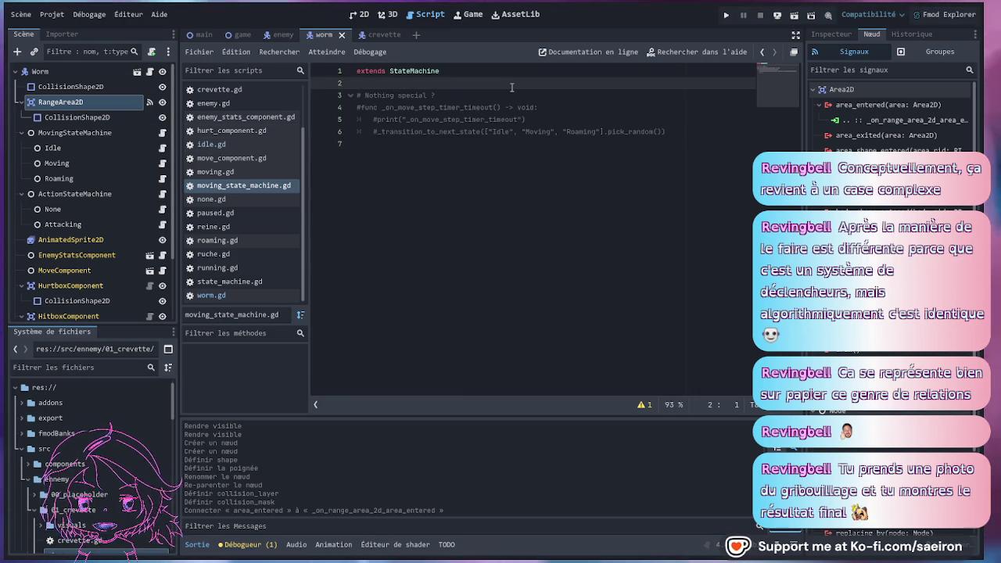
key(Return)
key(Return)
key(Return)
key(Up)
key(Up)
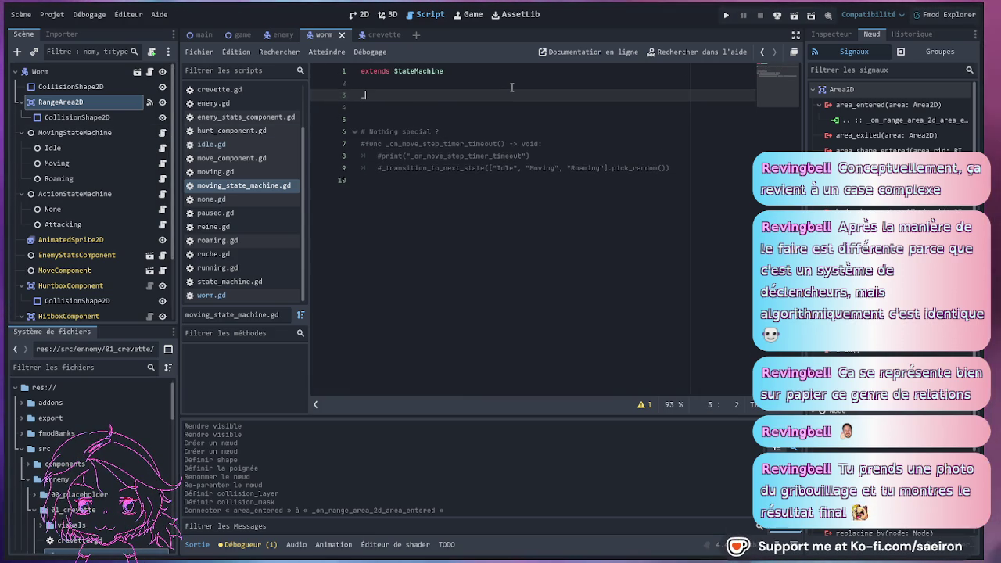
text(func)
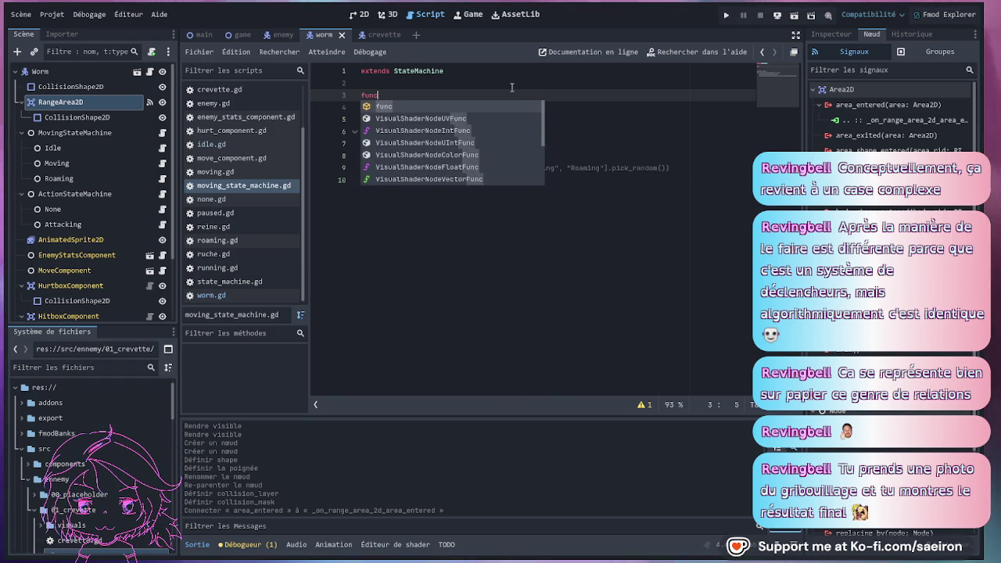
key(Return)
text(:res)
key(BackSpace)
key(BackSpace)
key(BackSpace)
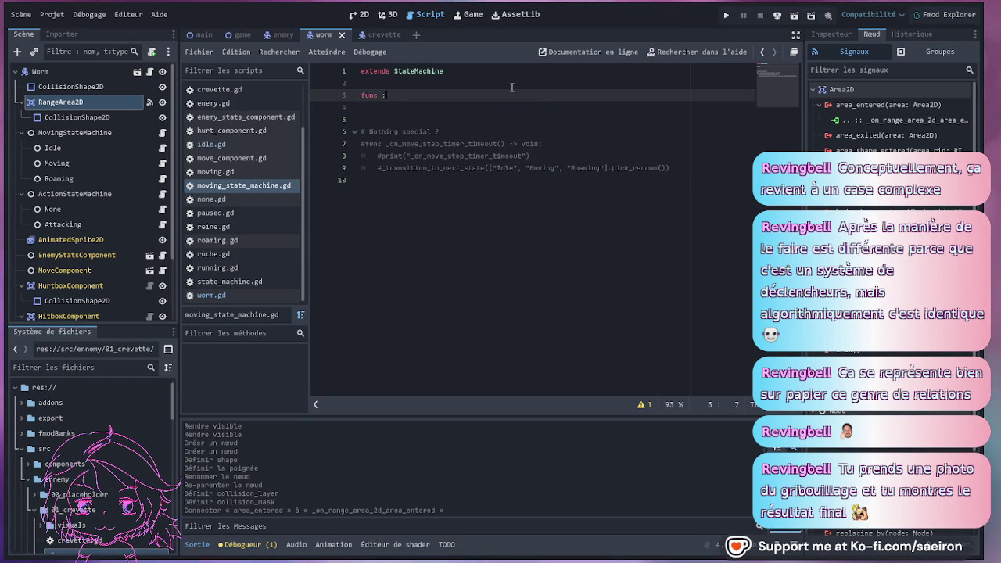
text(ady)
key(Return)
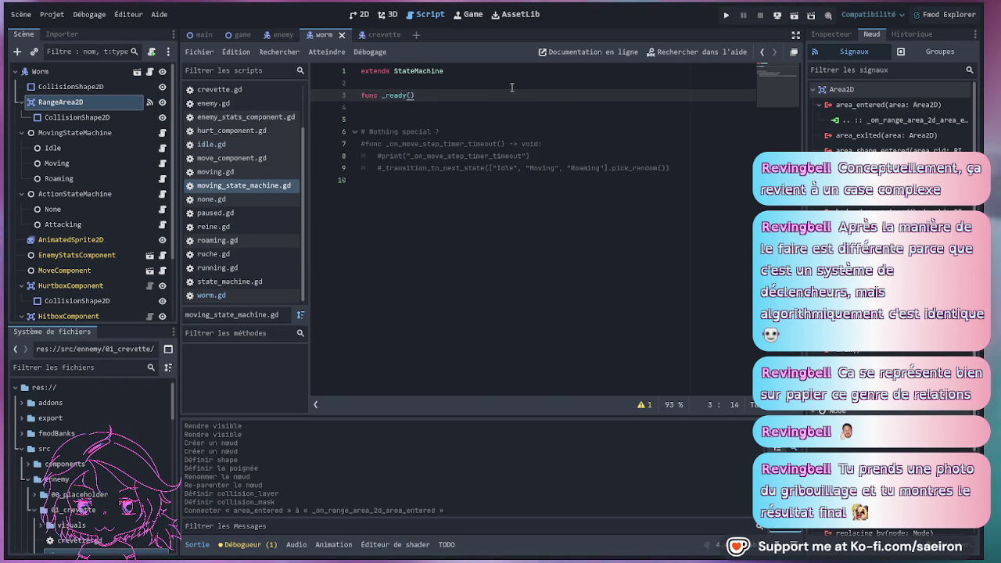
text(:)
key(Return)
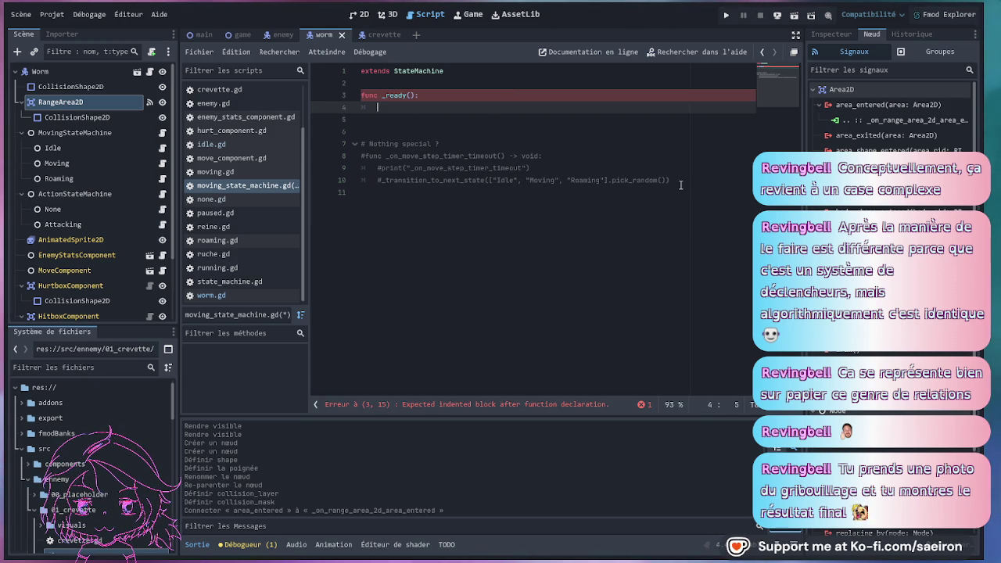
Make _ready call _transition_to_next_state("Idle"), adapted from the commented transition line, and save.
drag(680, 184, 381, 181)
key(ctrl+c)
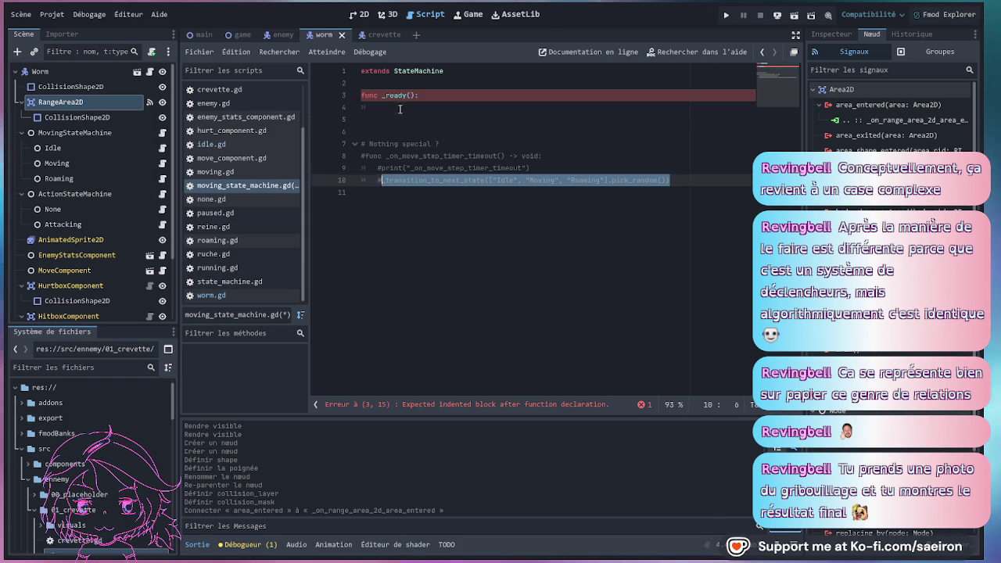
click(482, 106)
key(ctrl+v)
click(483, 107)
key(Delete)
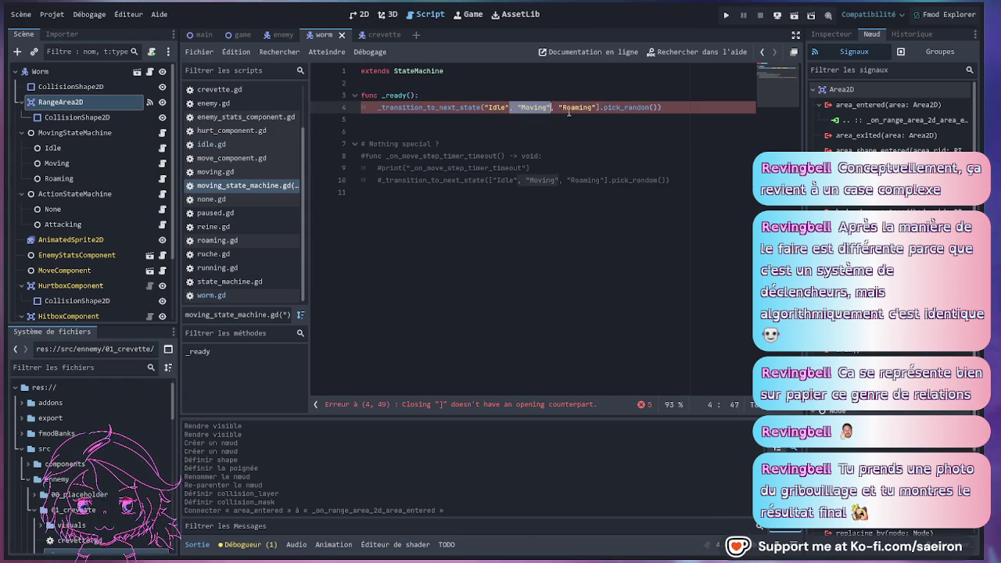
drag(509, 107, 659, 107)
key(BackSpace)
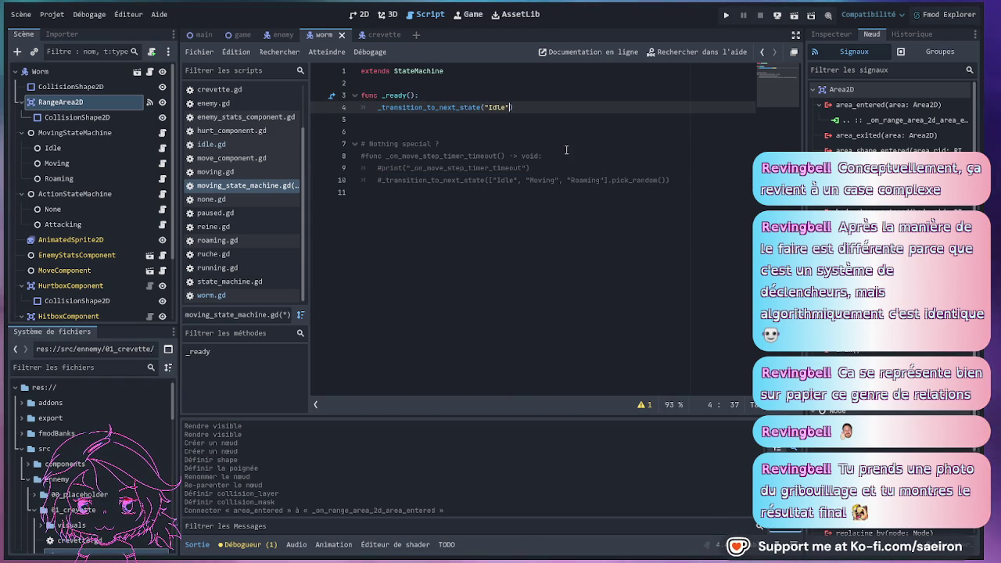
click(505, 119)
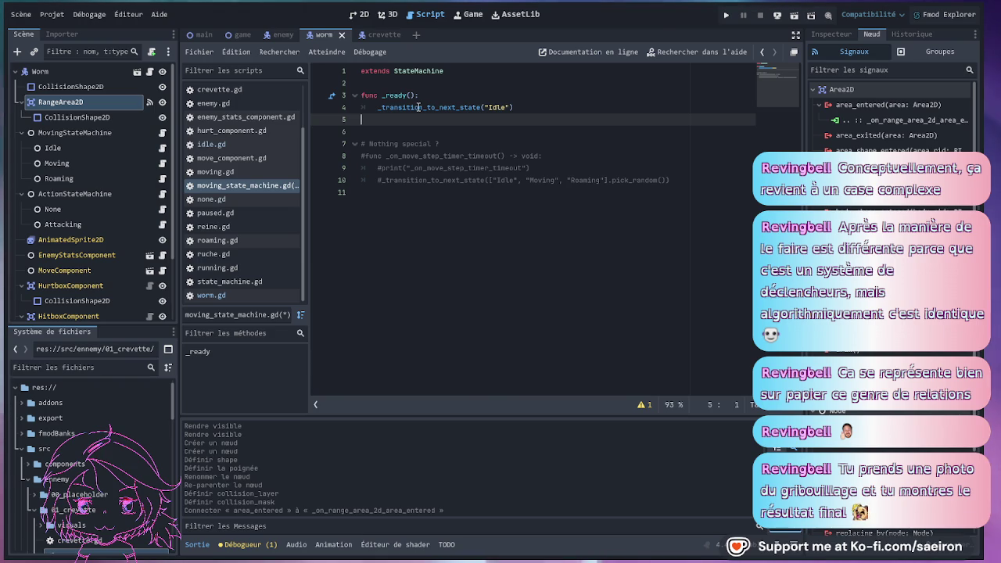
click(541, 105)
key(ctrl+s)
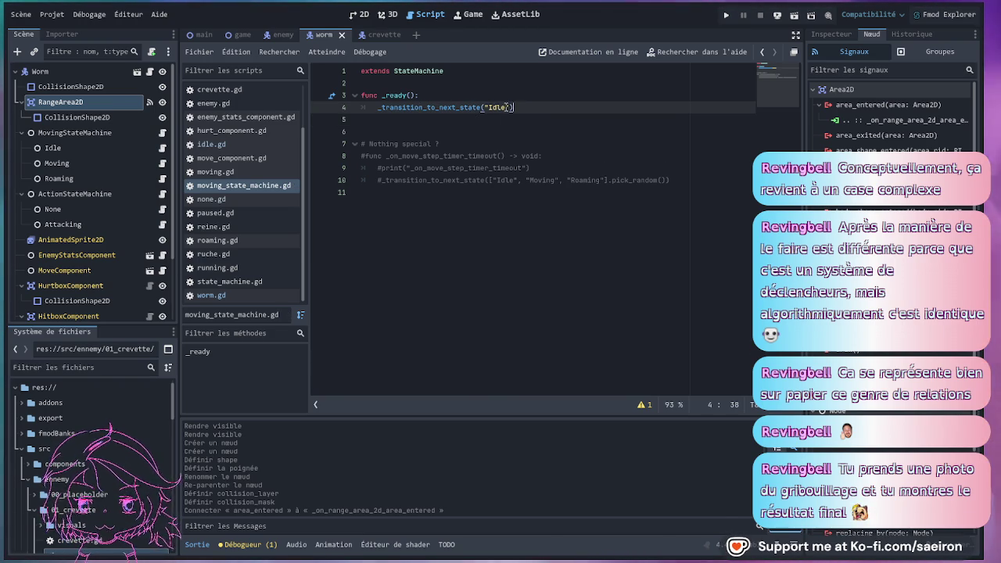
drag(671, 180, 381, 180)
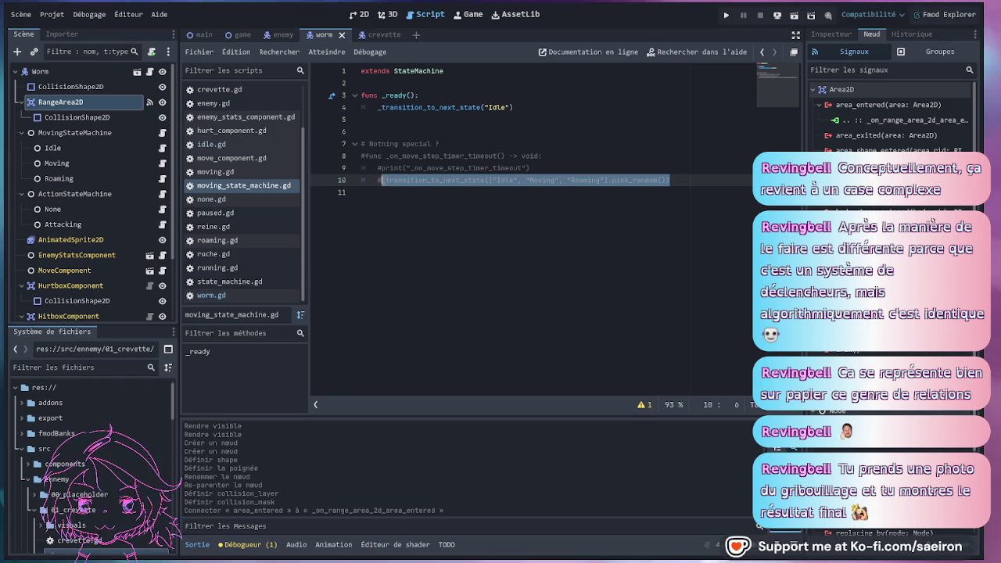
click(150, 71)
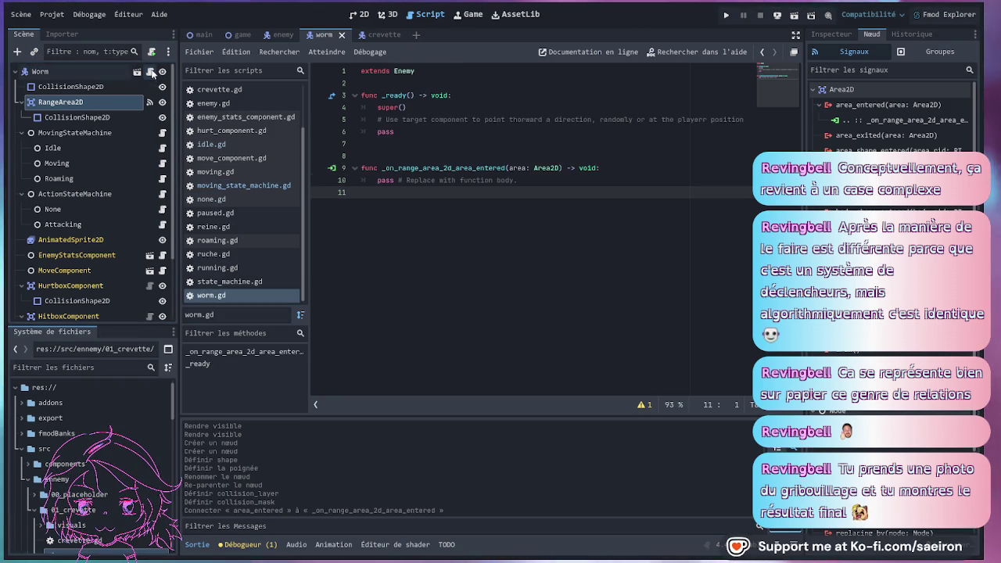
Paste the random transition into worm.gd's area-entered handler, then delete that whole handler.
triple_click(532, 181)
key(ctrl+v)
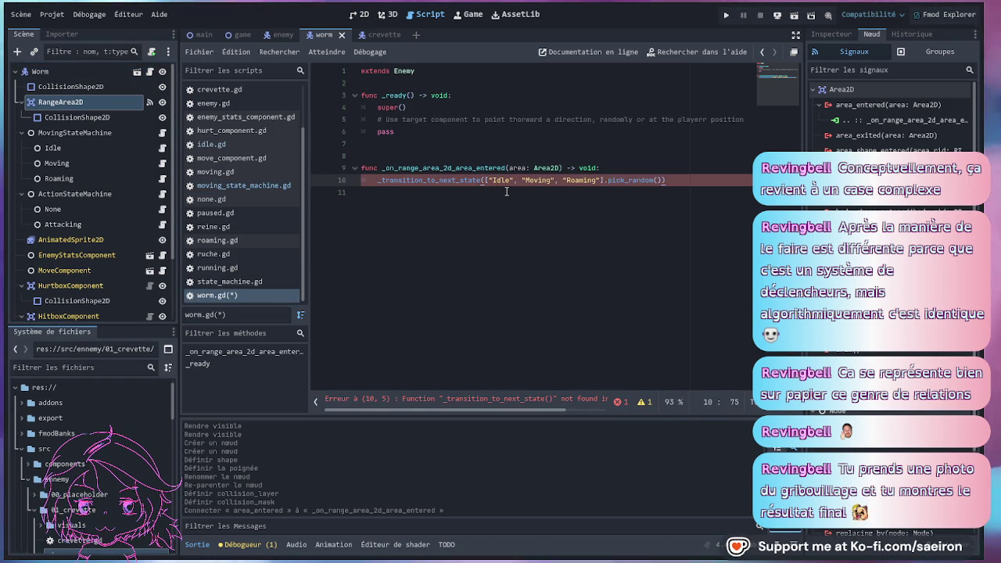
click(506, 191)
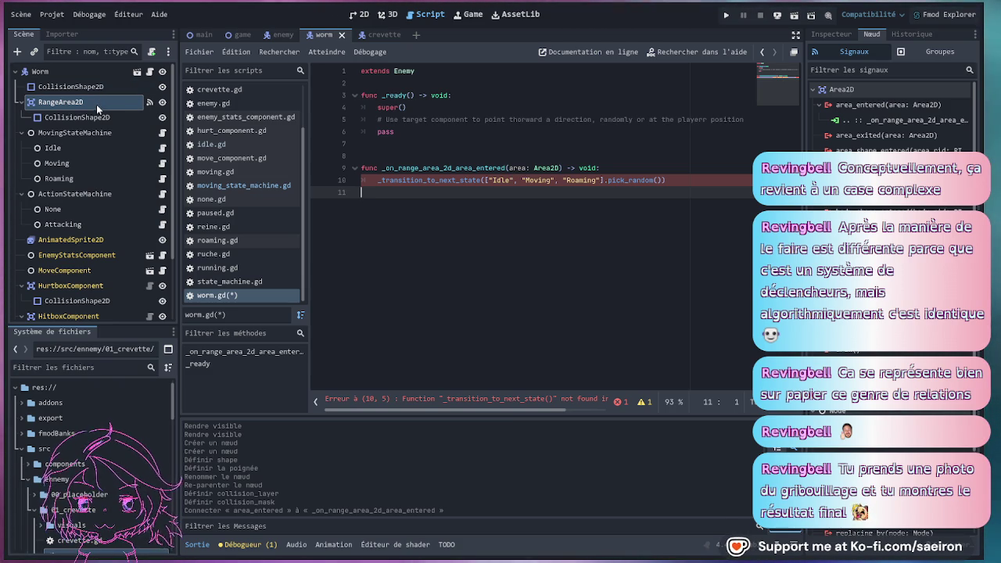
click(379, 180)
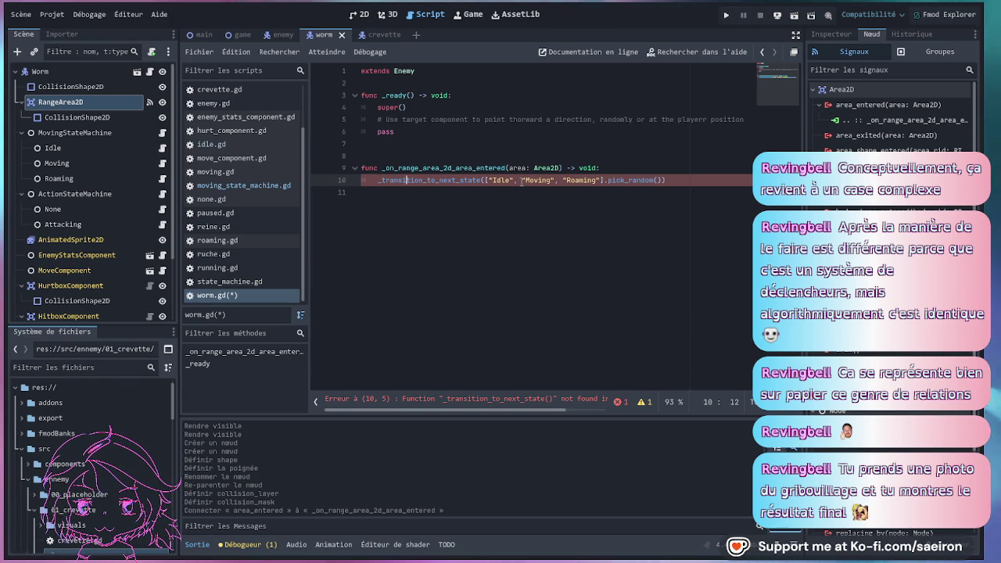
click(521, 181)
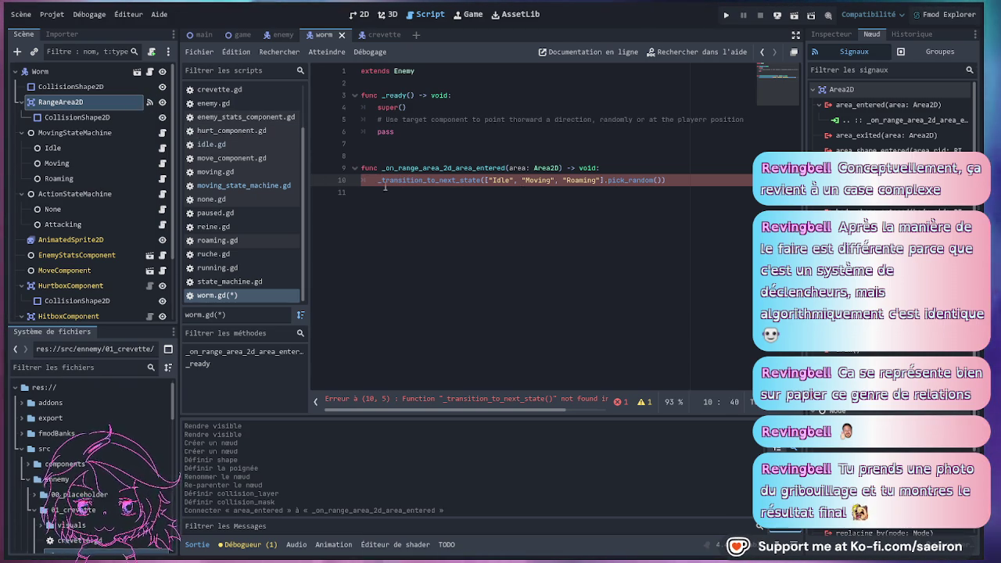
drag(666, 181, 356, 166)
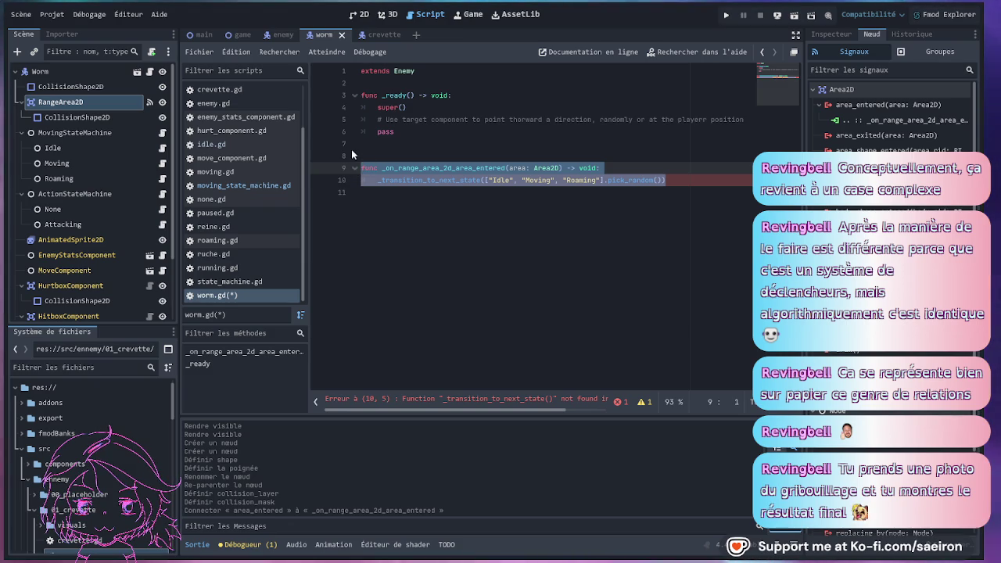
key(Delete)
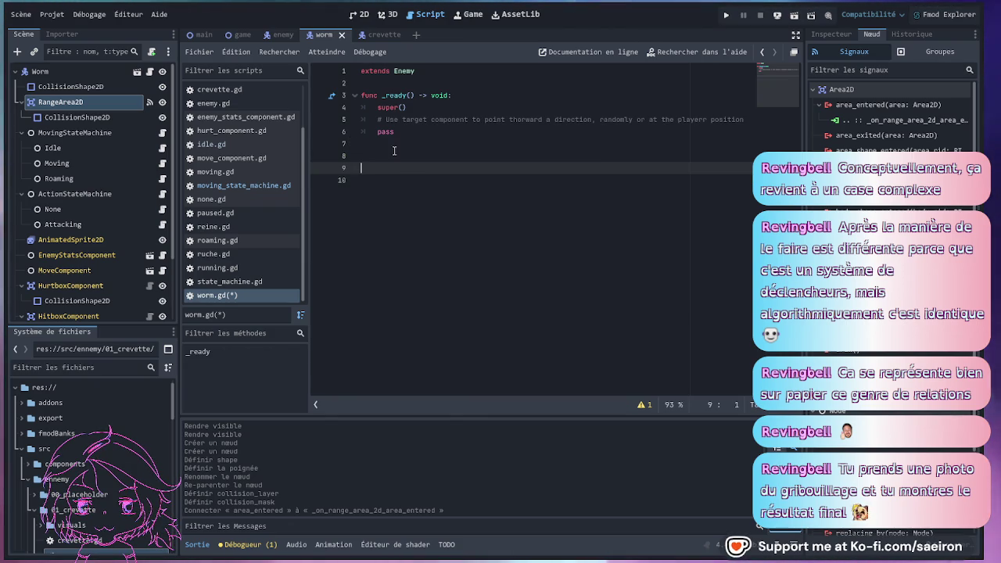
Reconnect area_entered to MovingStateMachine and fill its handler with the random Idle/Moving/Roaming transition, then save.
click(403, 144)
key(Delete)
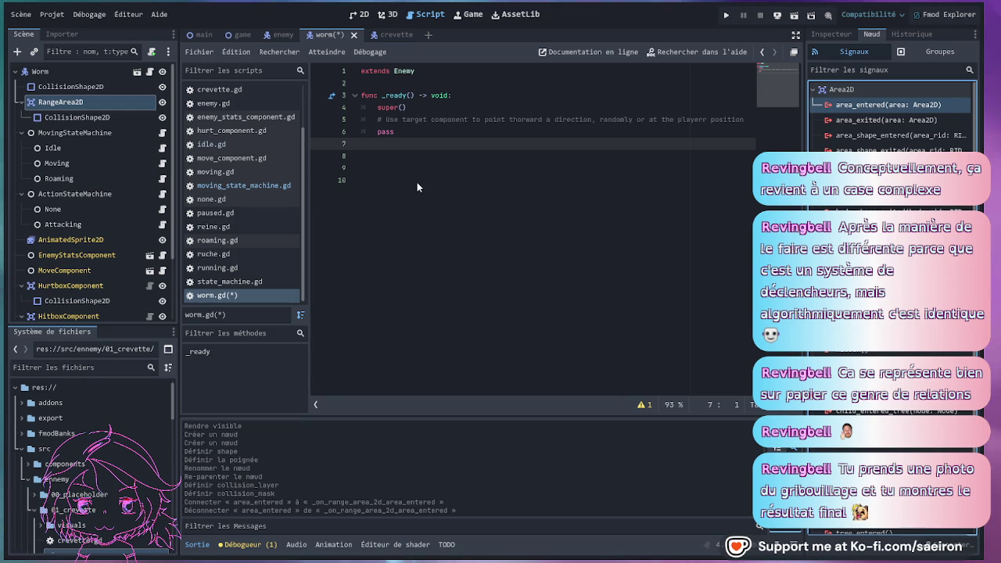
drag(159, 134, 157, 133)
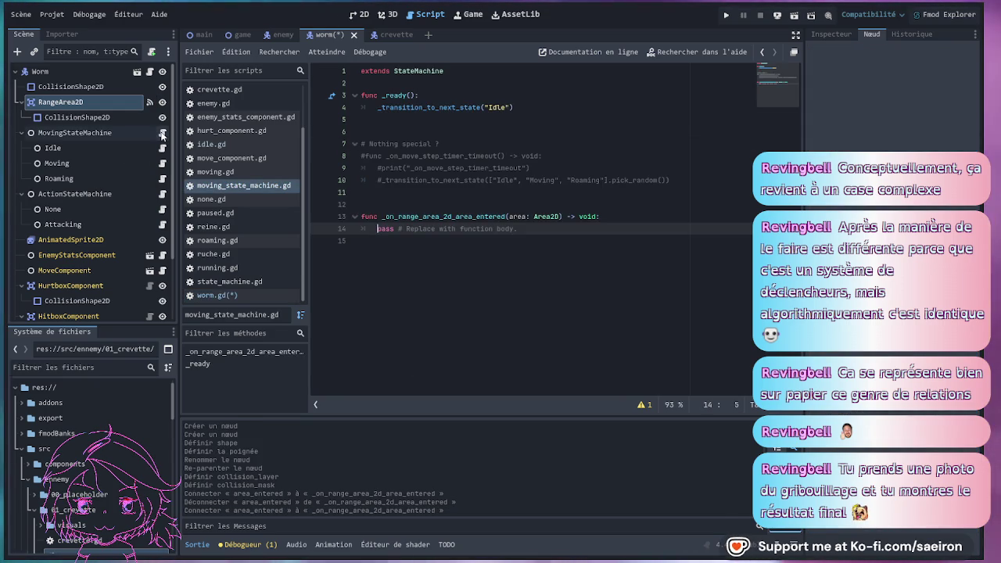
triple_click(522, 229)
key(ctrl+v)
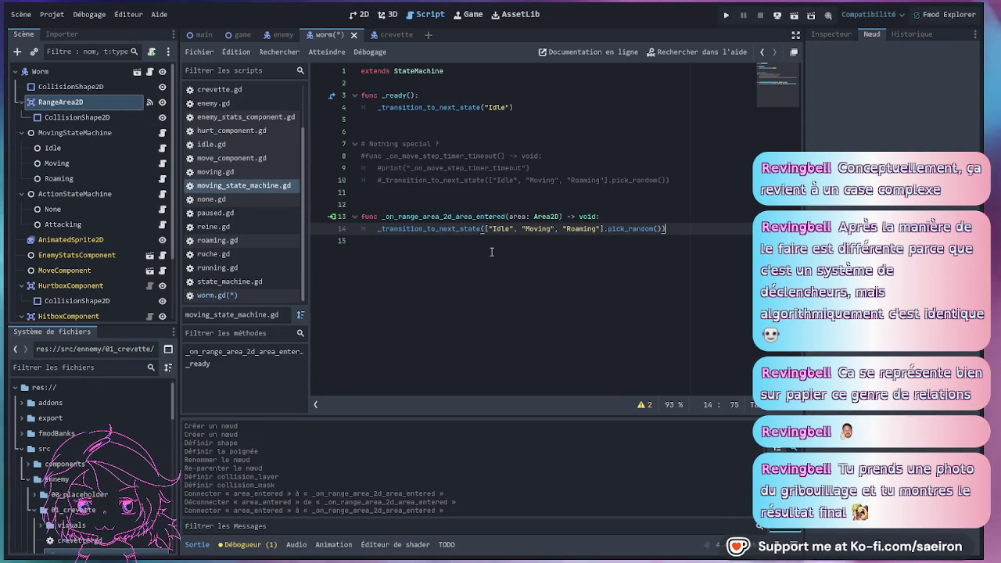
key(ctrl+s)
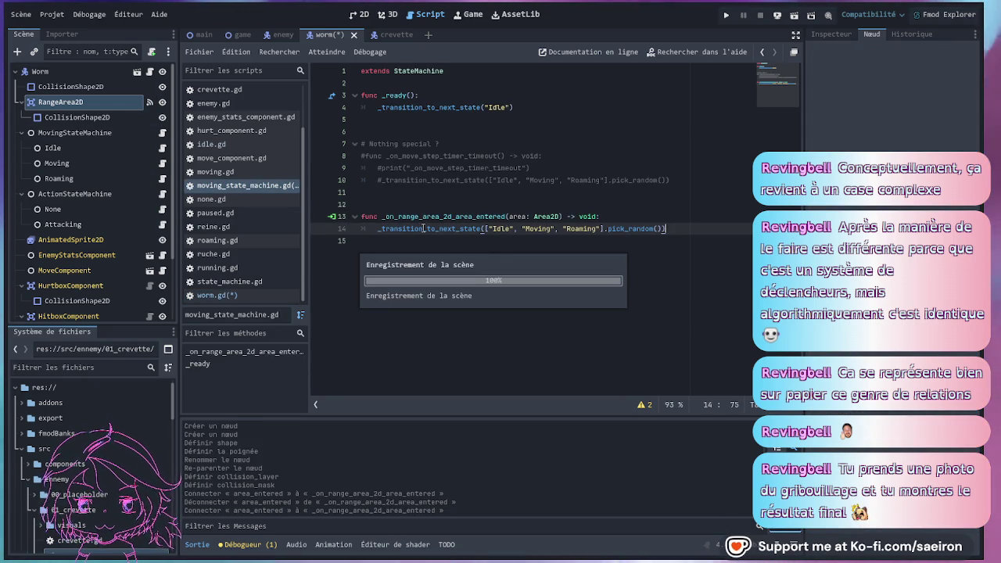
Add the comment '# On player range' above the handler, save, and return to the 2D view.
click(422, 228)
click(446, 208)
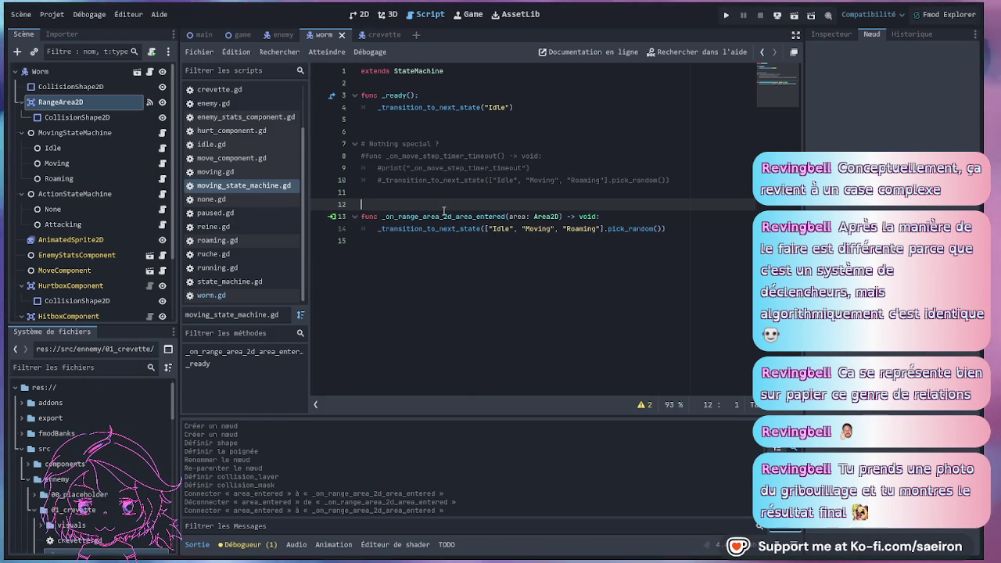
text(# On )
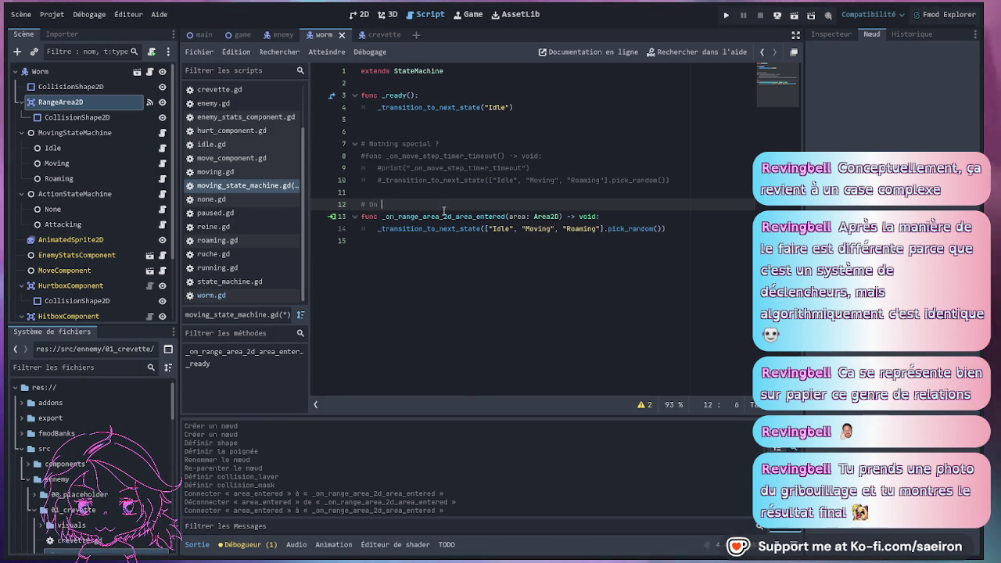
text(player range)
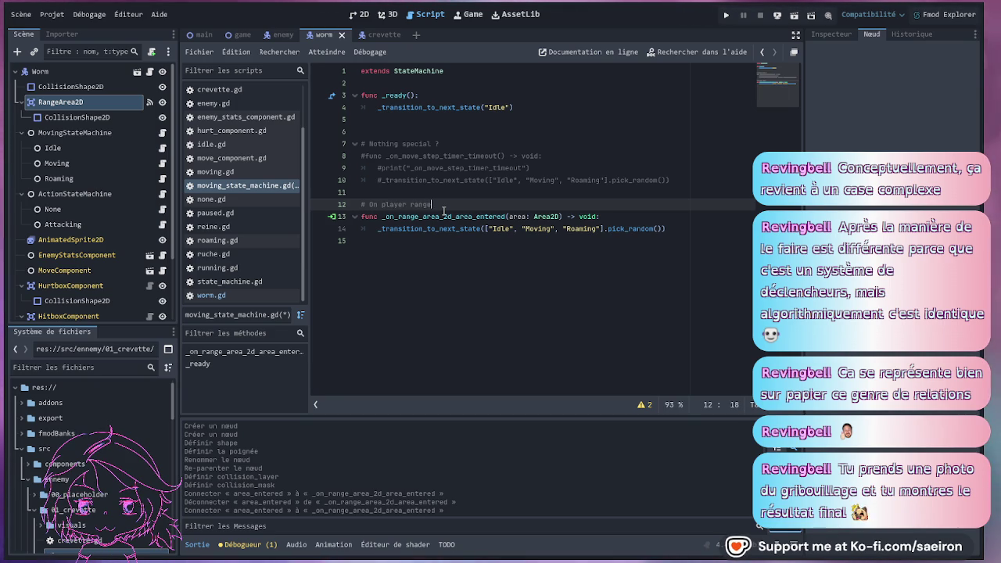
key(ctrl+s)
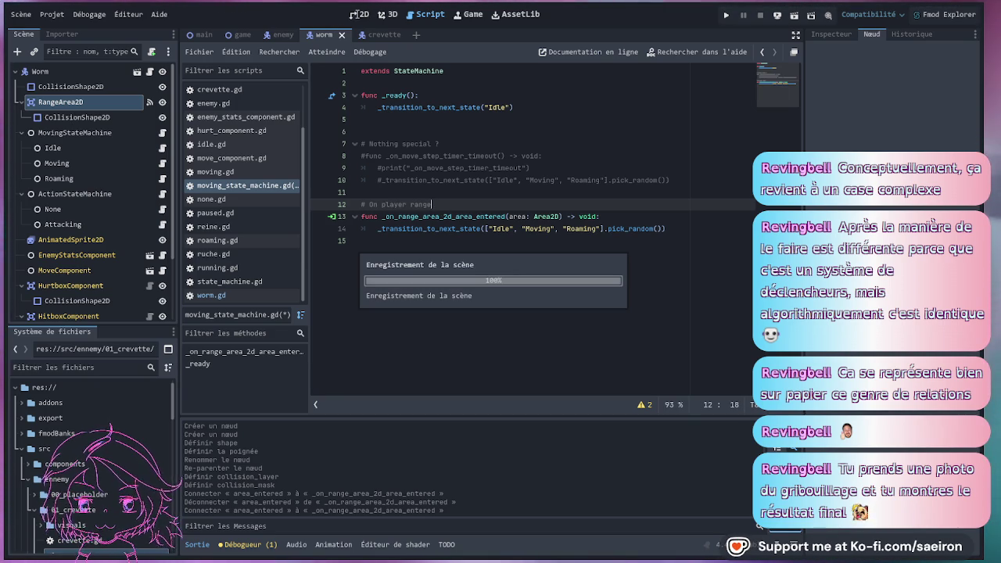
click(357, 15)
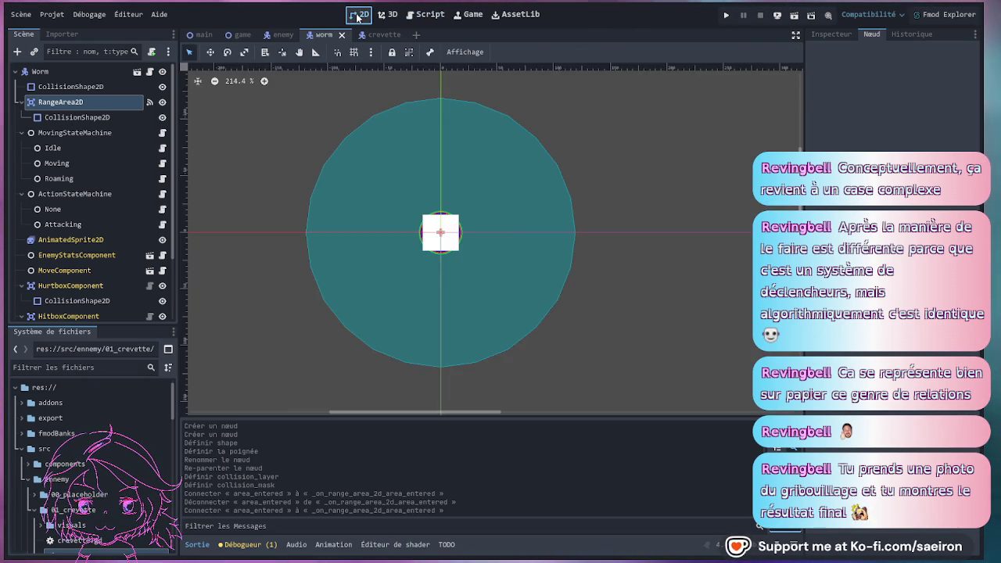
Inspect RangeArea2D and its collision shape, then open moving_state_machine.gd at the range handler.
click(76, 118)
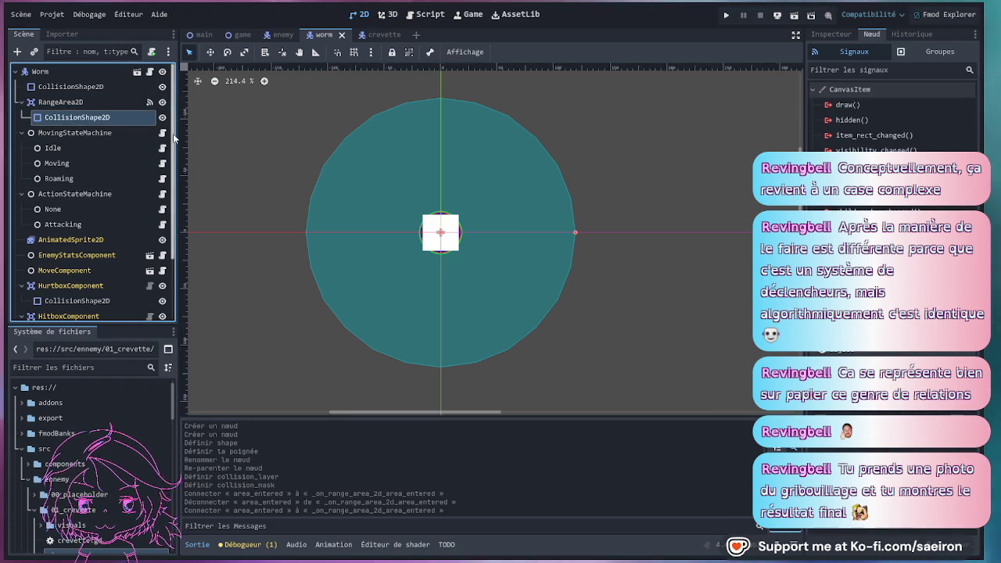
click(827, 34)
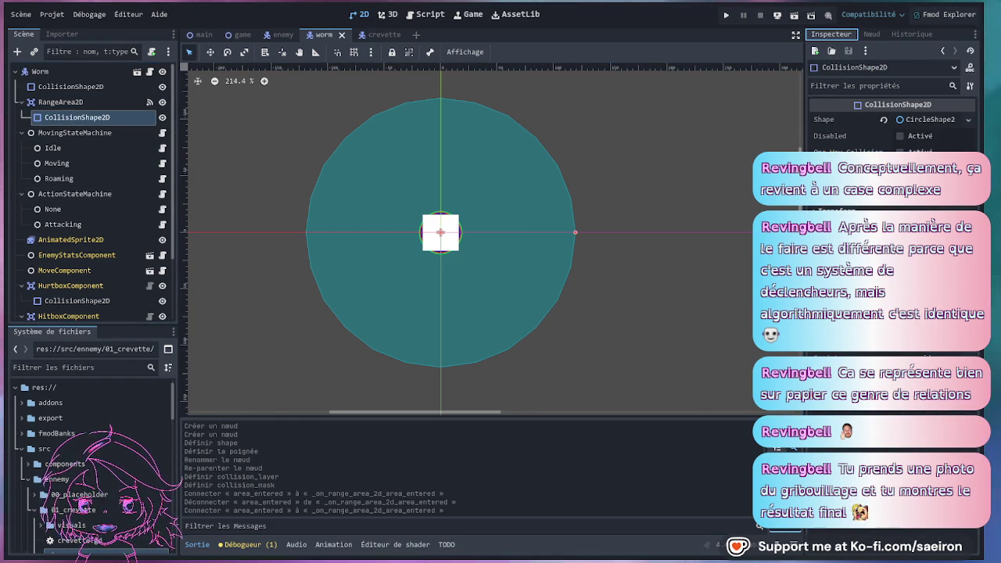
click(76, 102)
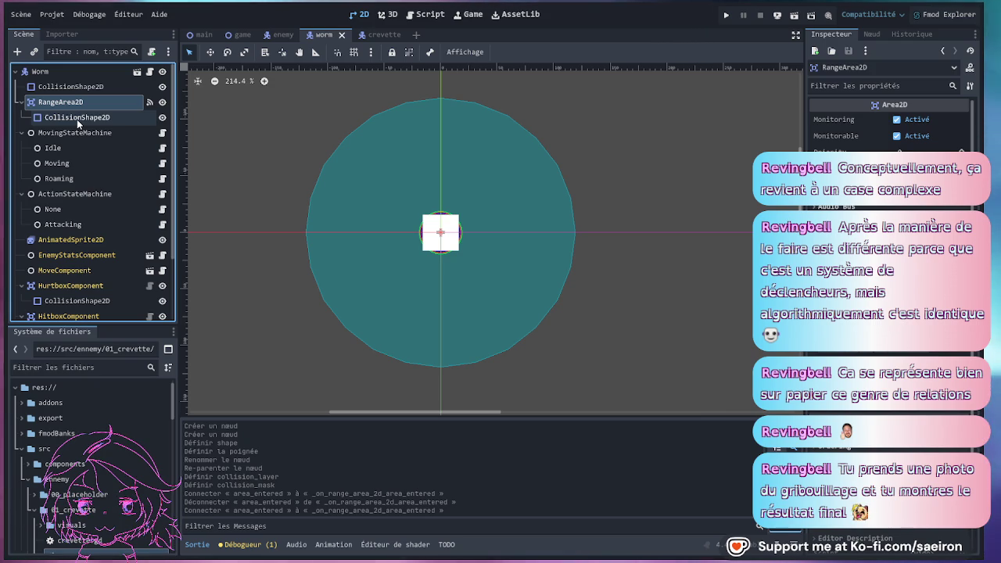
click(76, 119)
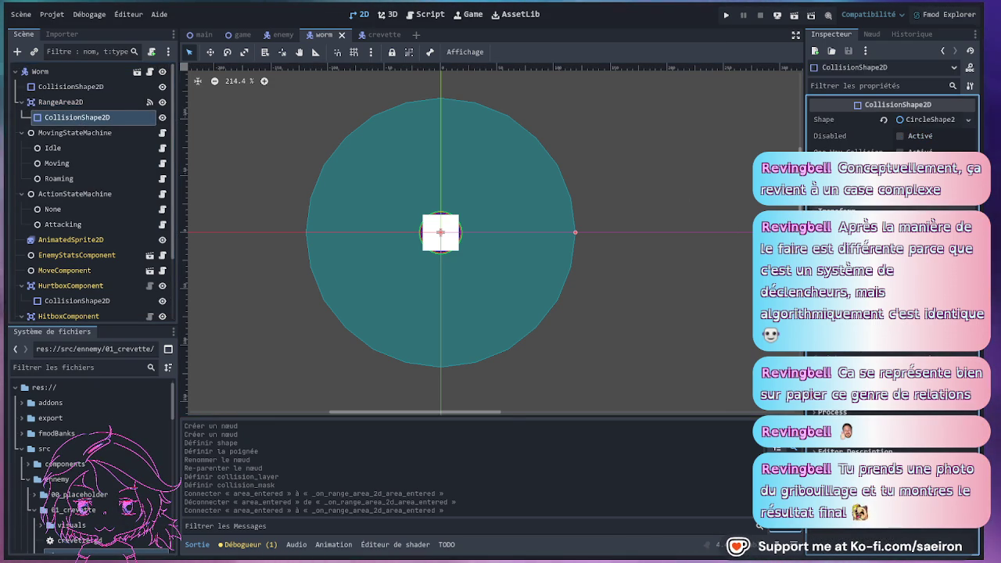
click(60, 102)
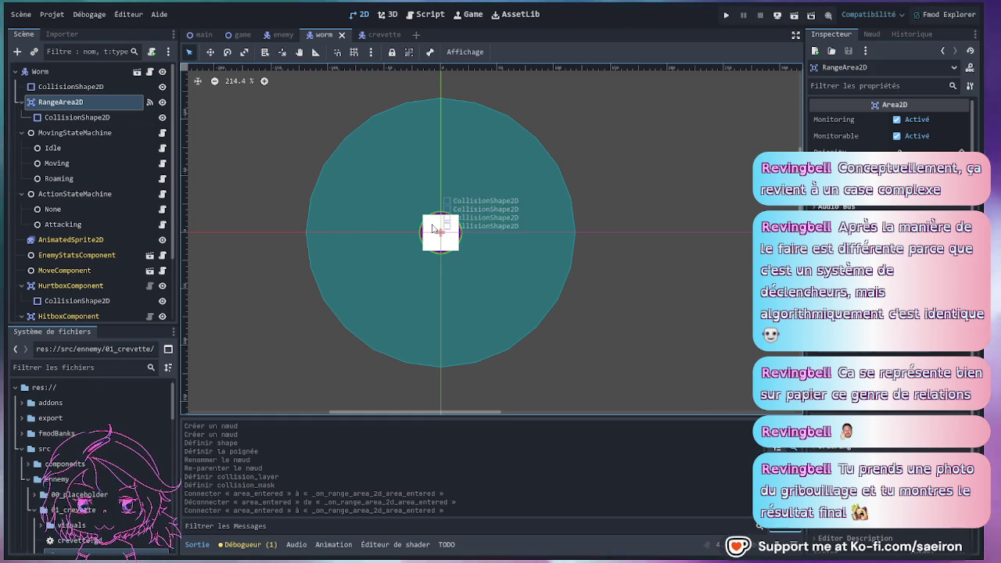
scroll(316, 151, down, 1)
scroll(317, 151, up, 2)
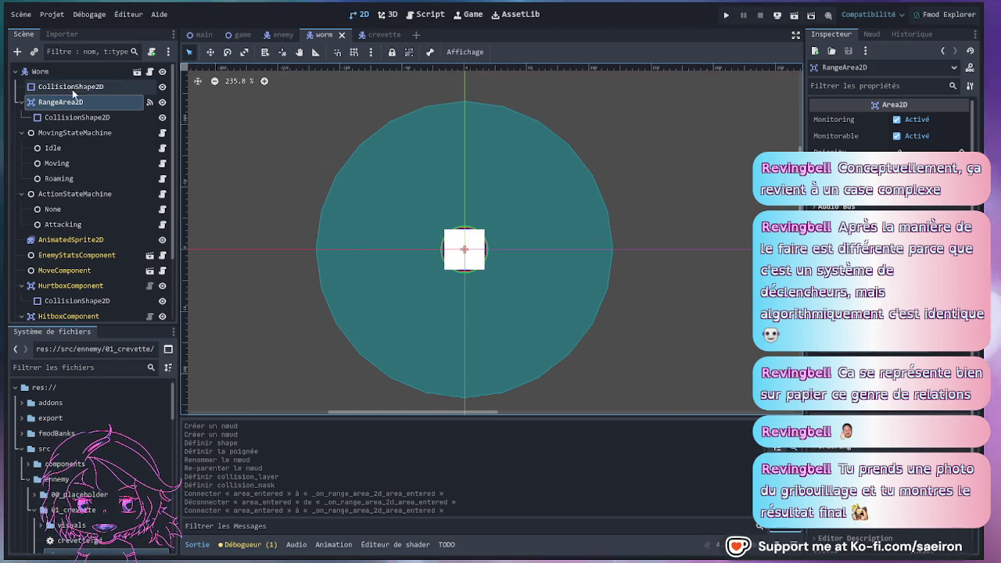
click(162, 133)
click(637, 217)
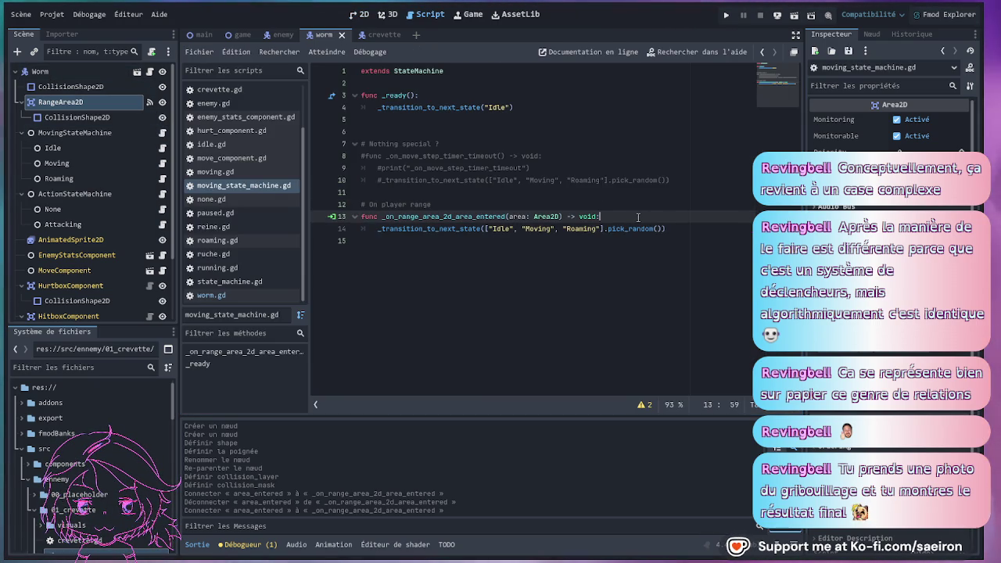
Trim line 14 to _transition_to_next_state("Roaming"), removing Idle, Moving and pick_random().
click(498, 121)
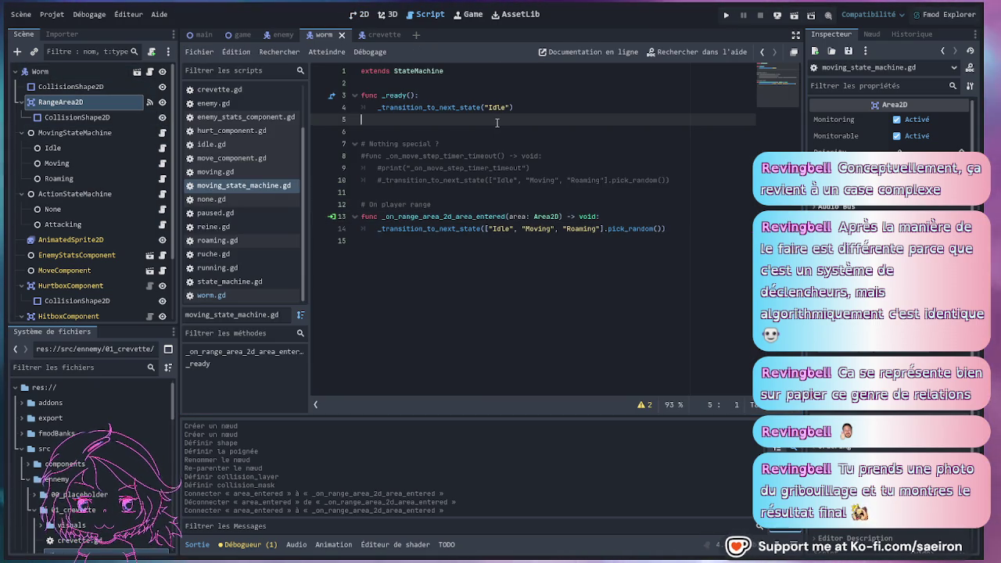
click(526, 104)
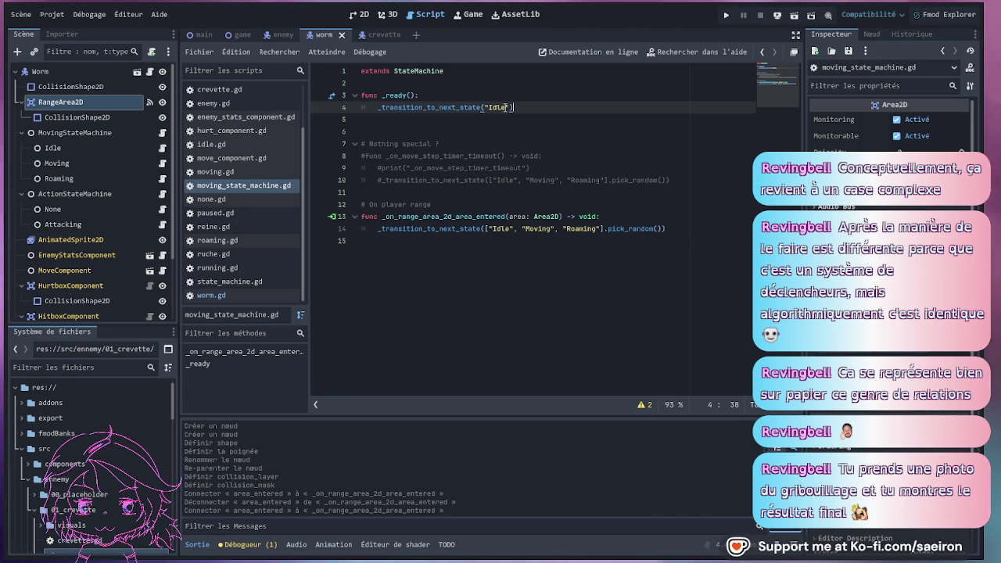
mouse_move(484, 228)
mouse_down()
mouse_move(602, 228)
mouse_move(560, 228)
mouse_move(573, 228)
mouse_up()
key(BackSpace)
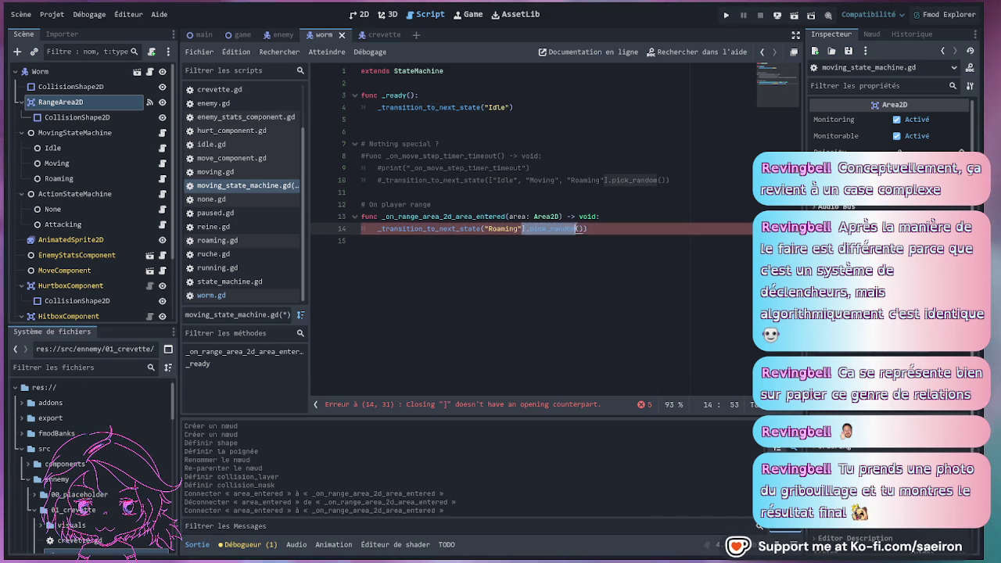
key(BackSpace)
key(Delete)
key(Delete)
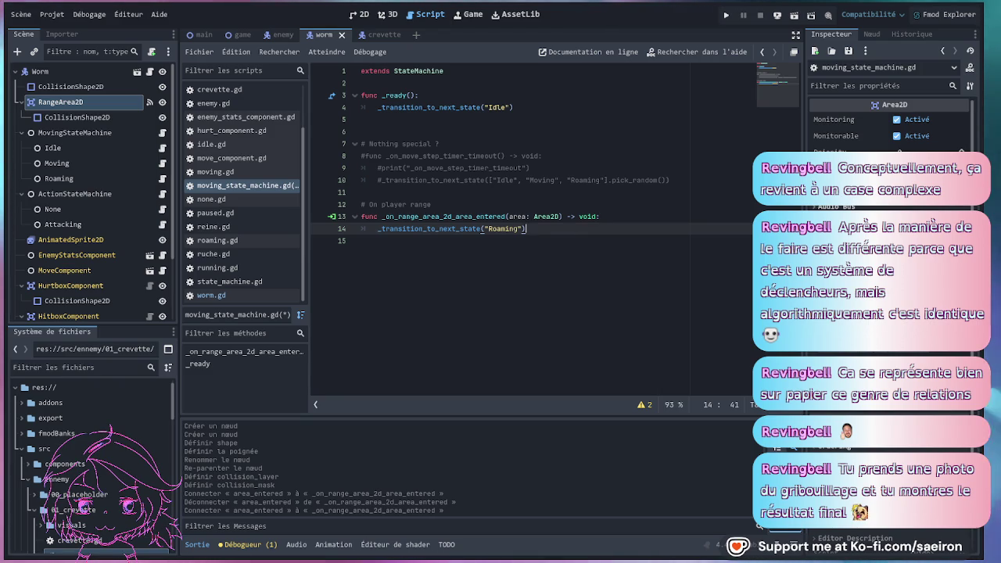
click(461, 284)
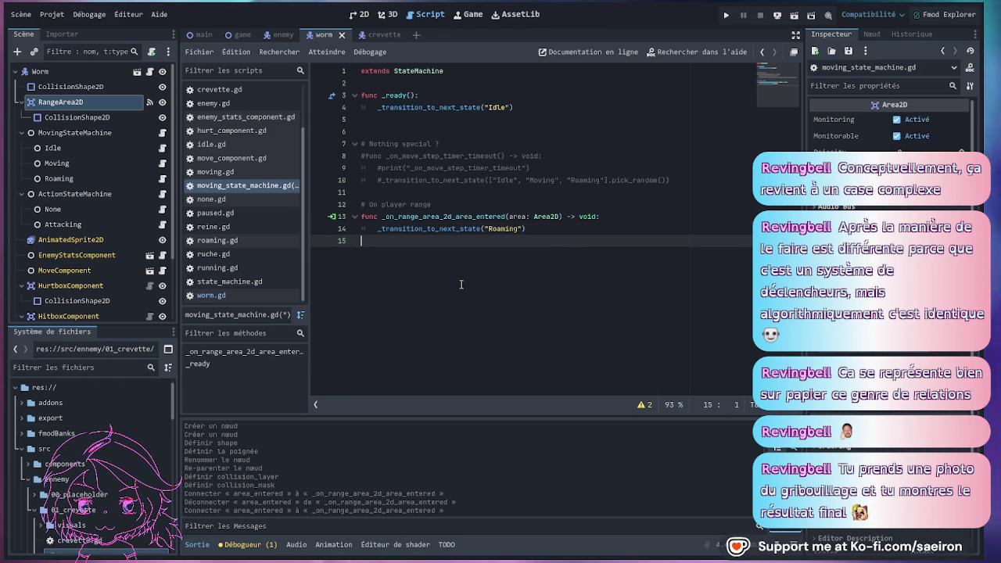
click(548, 192)
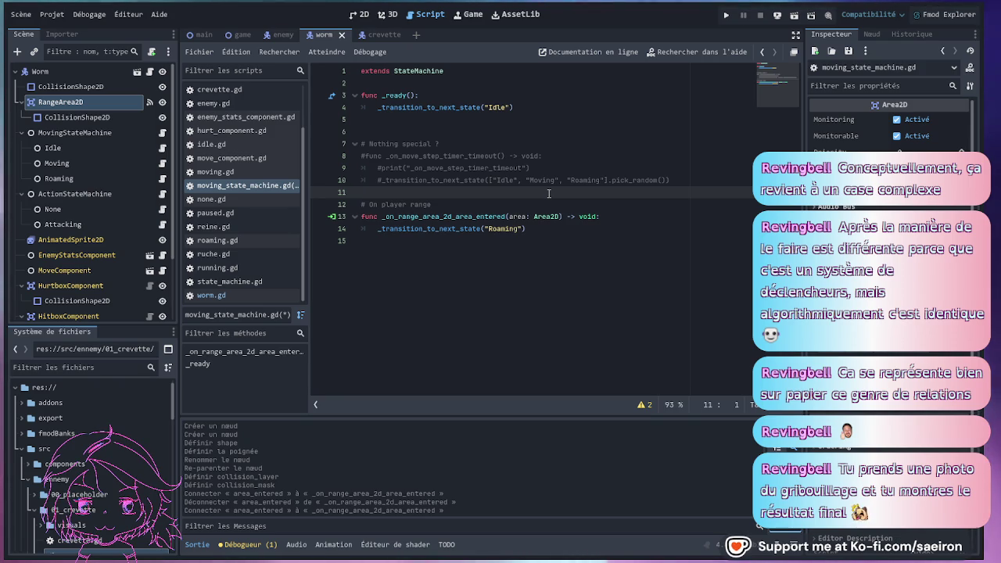
click(161, 162)
click(163, 150)
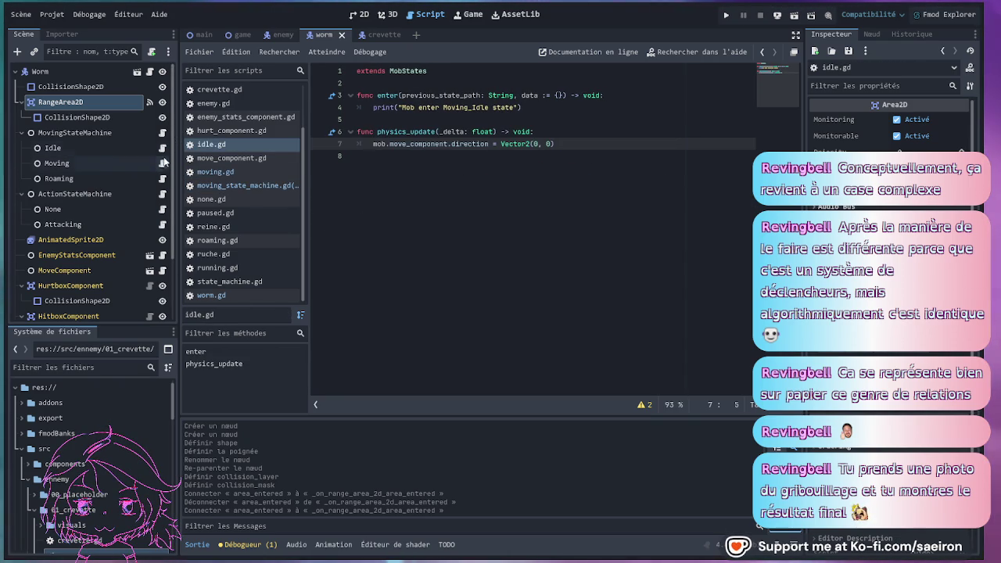
click(162, 163)
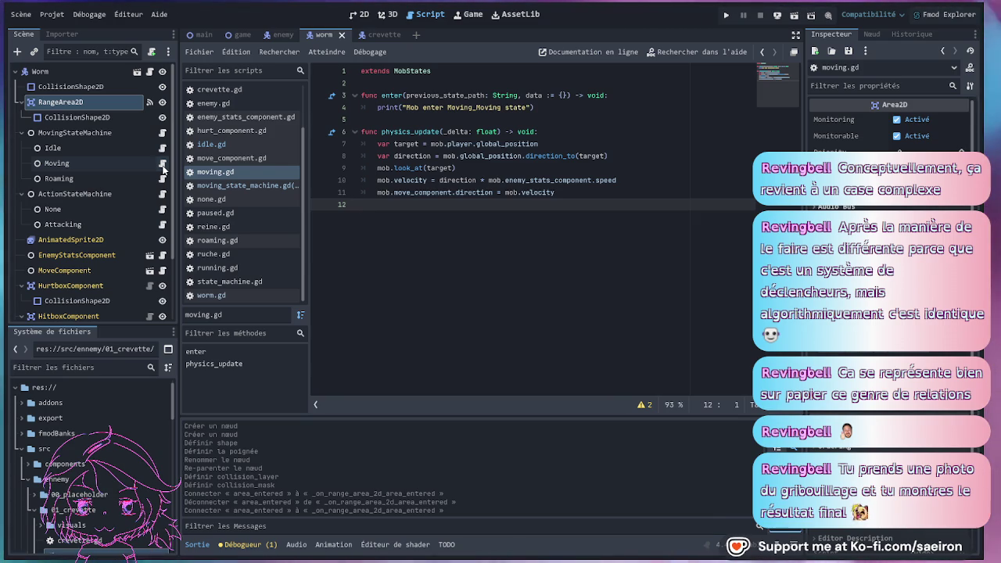
click(535, 144)
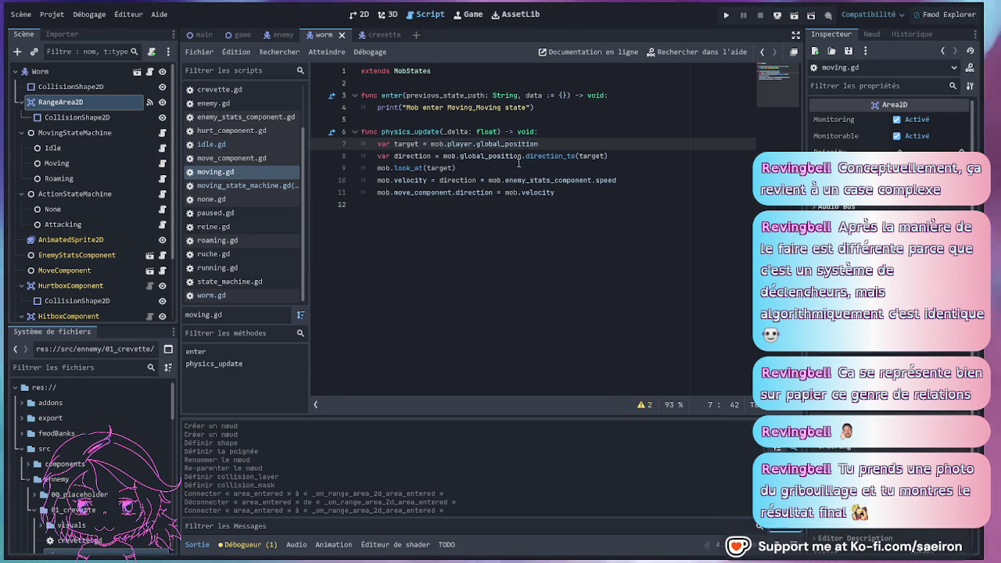
click(518, 162)
click(162, 179)
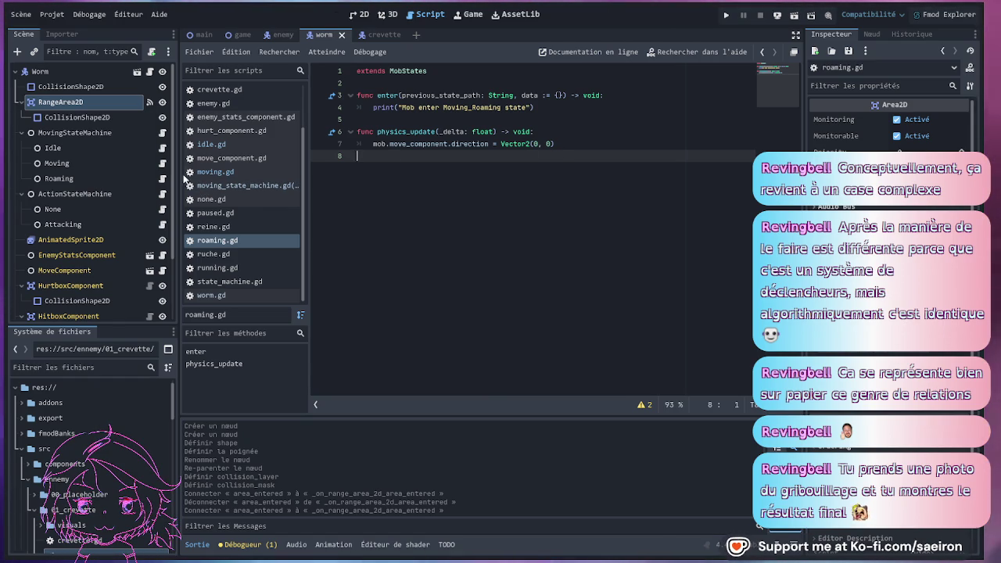
click(162, 132)
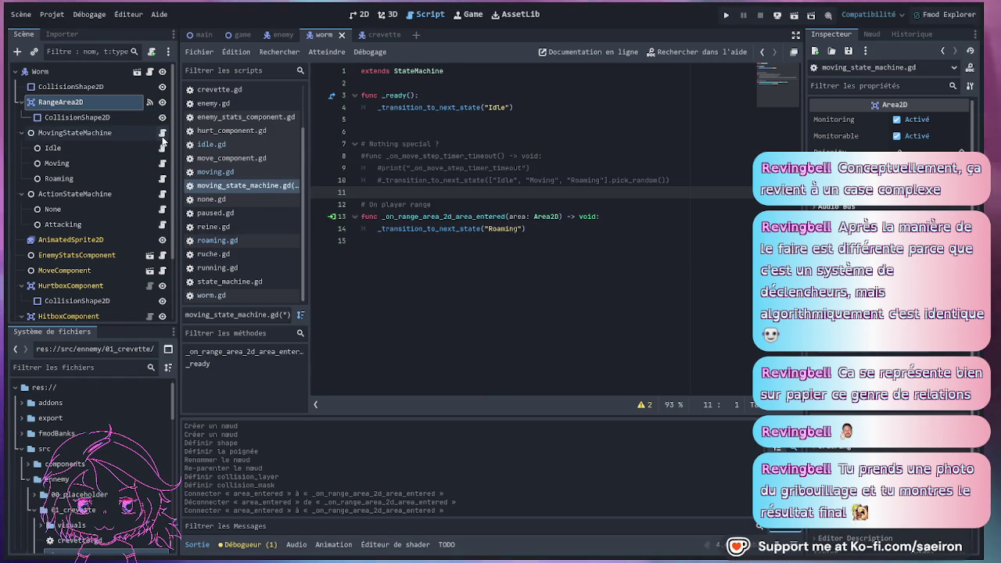
Show RangeArea2D's signals in the Node tab and pick area_exited to connect.
click(520, 108)
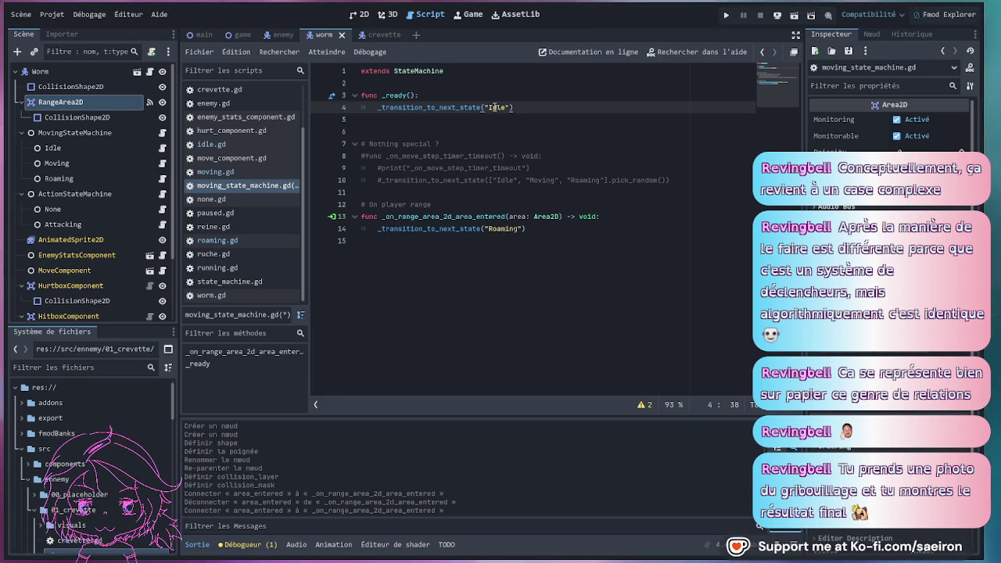
click(531, 229)
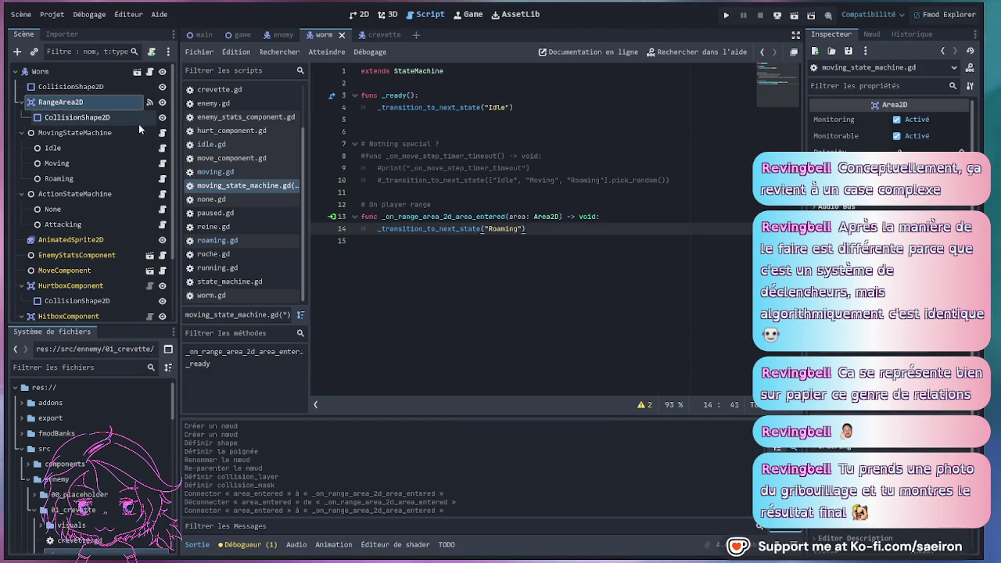
click(871, 34)
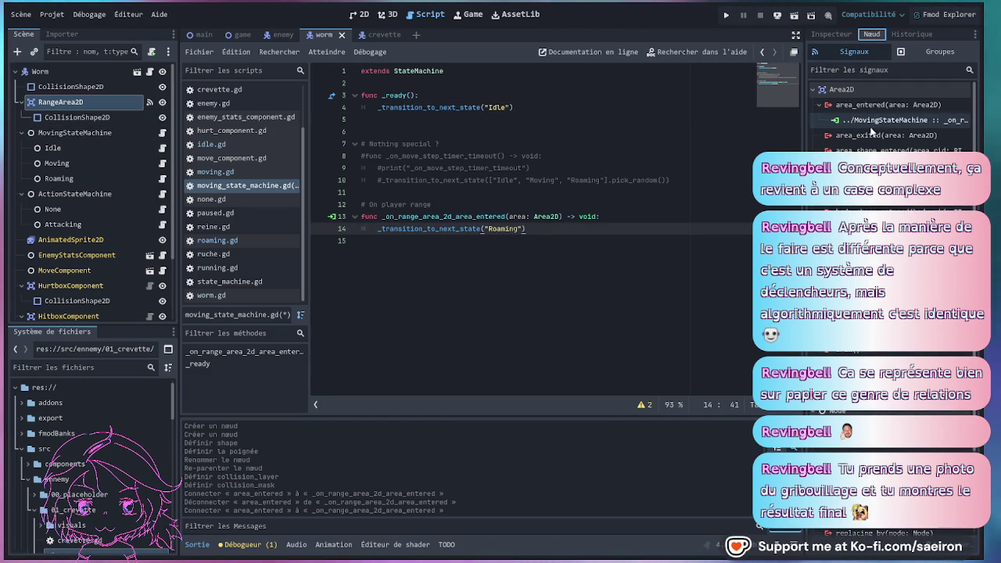
click(867, 136)
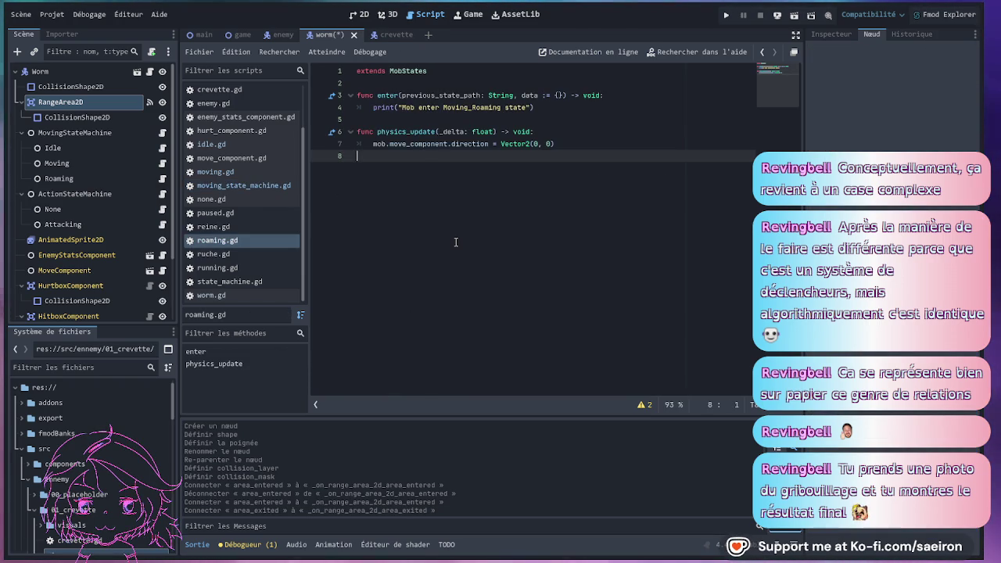
Make the area-exited handler call _transition_to_next_state("Moving"), copied from the range handler.
click(164, 134)
drag(544, 231, 374, 231)
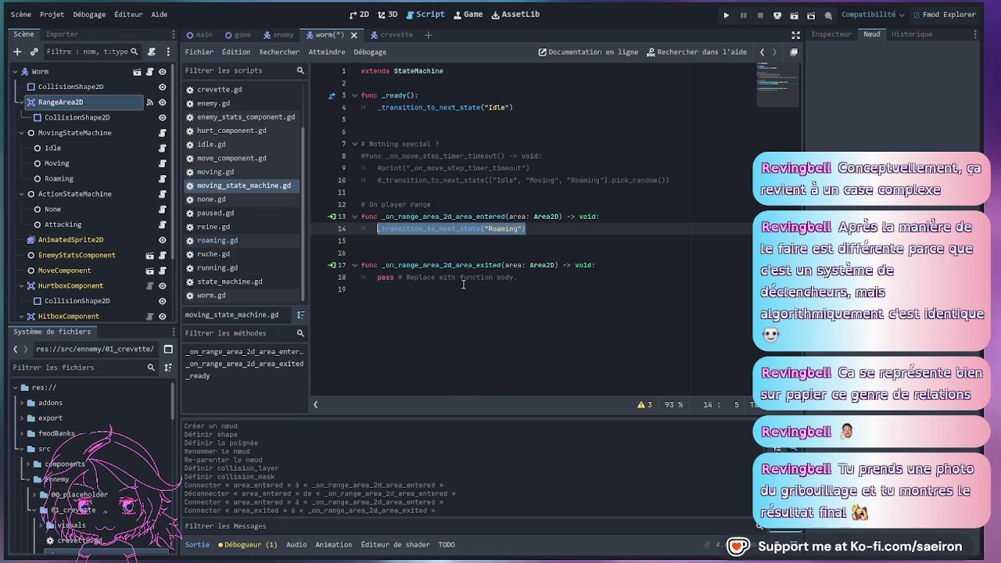
key(ctrl+c)
drag(536, 279, 377, 279)
key(ctrl+v)
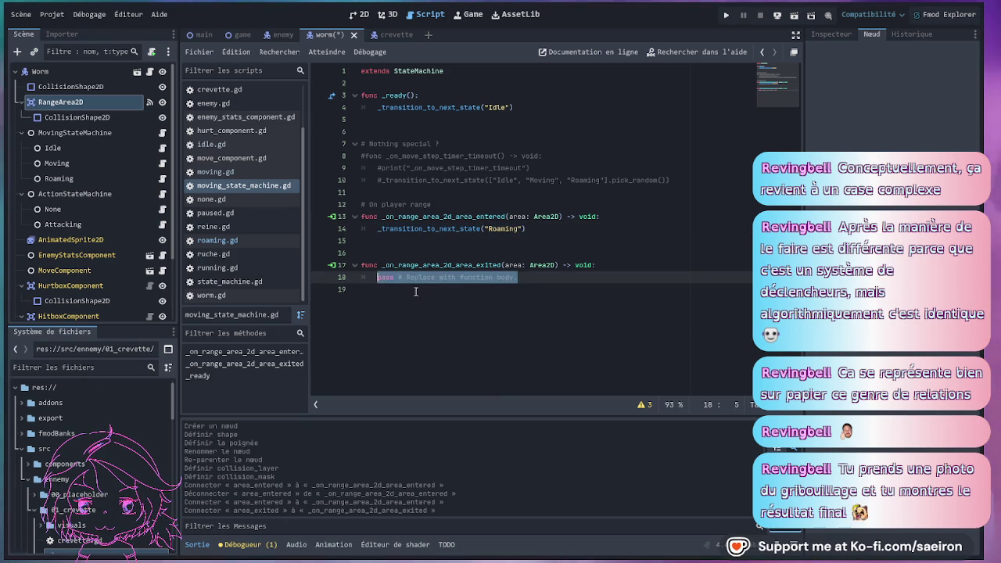
double_click(500, 276)
text(Moving"))
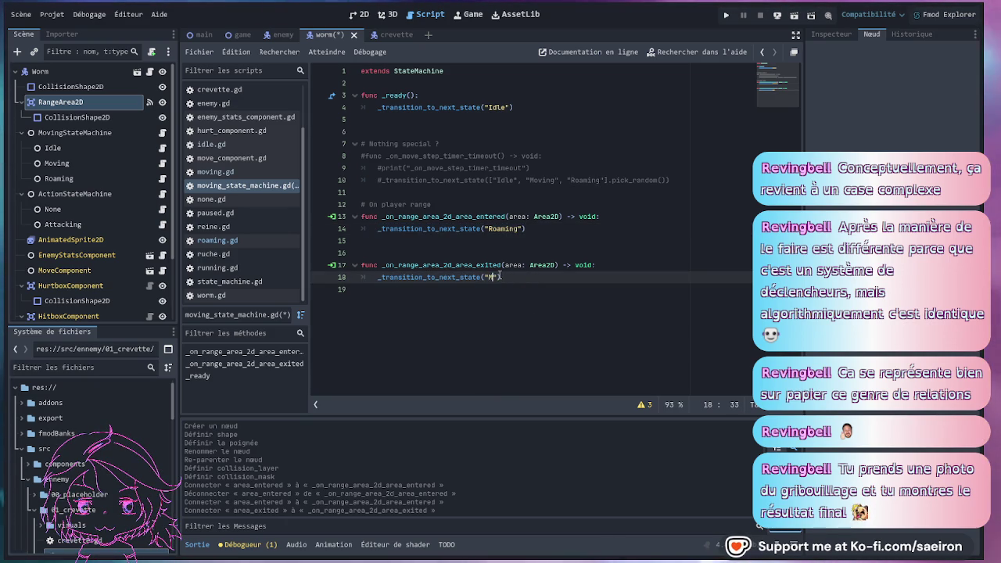
Add the comment '# On player offrange' above the area-exited handler.
click(547, 235)
click(437, 205)
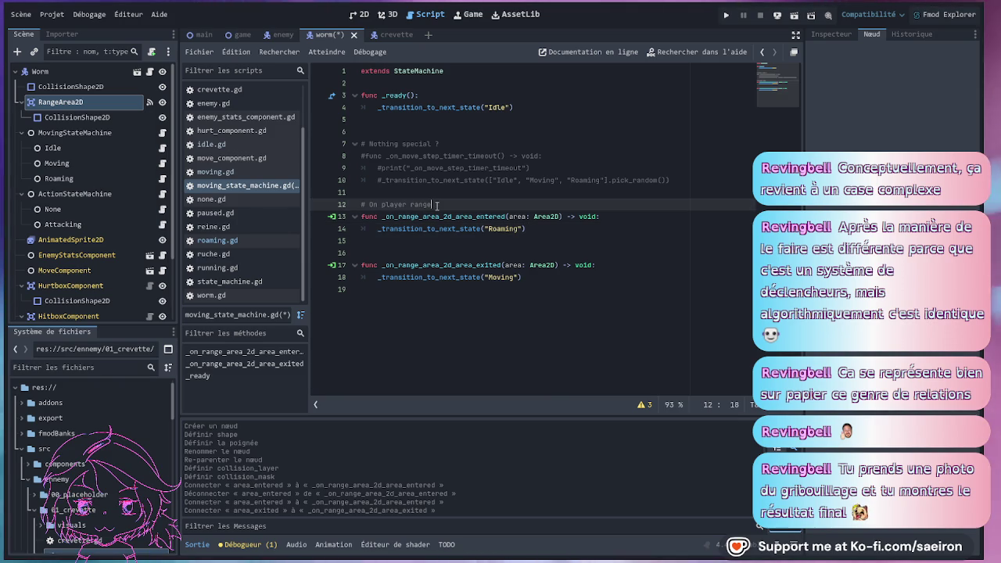
drag(437, 205, 361, 205)
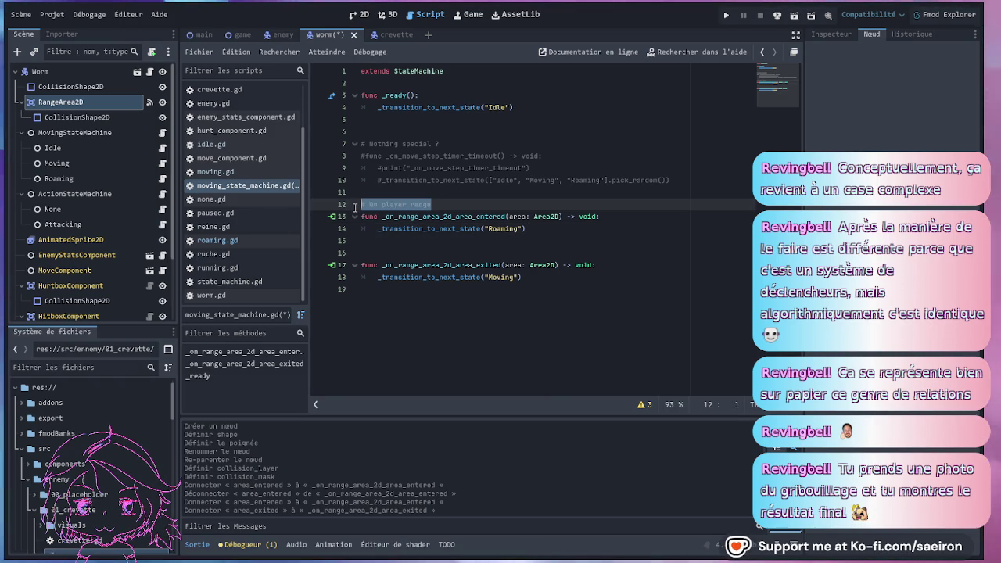
key(ctrl+c)
click(434, 253)
key(ctrl+v)
key(ctrl+Left)
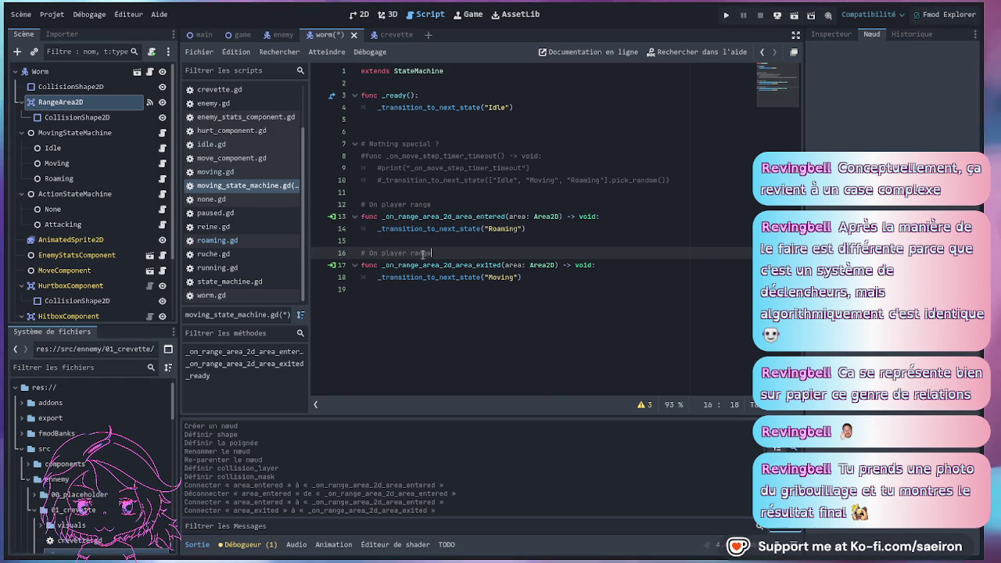
text(off)
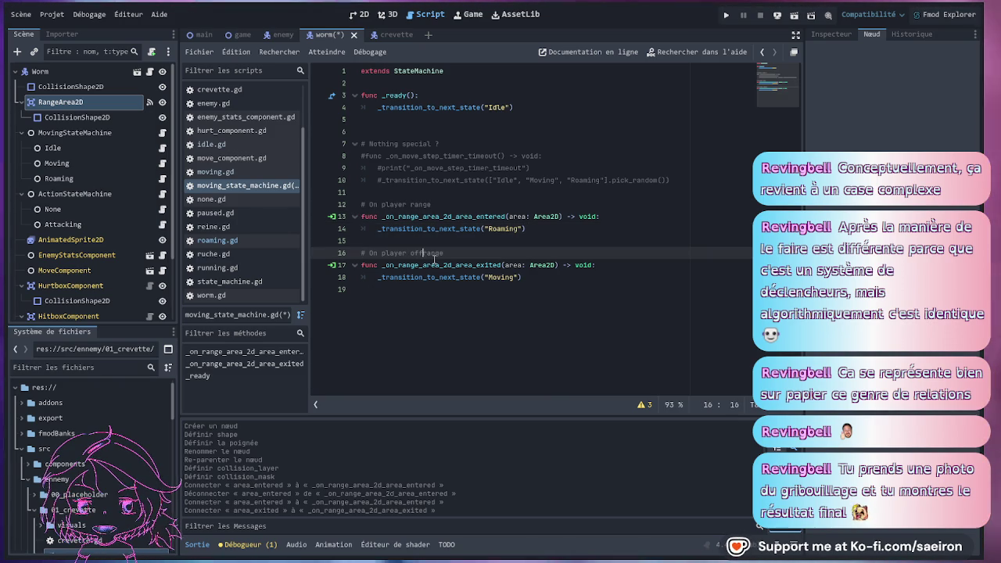
Change _ready's starting state from "Idle" to "Moving" and save the script.
click(490, 167)
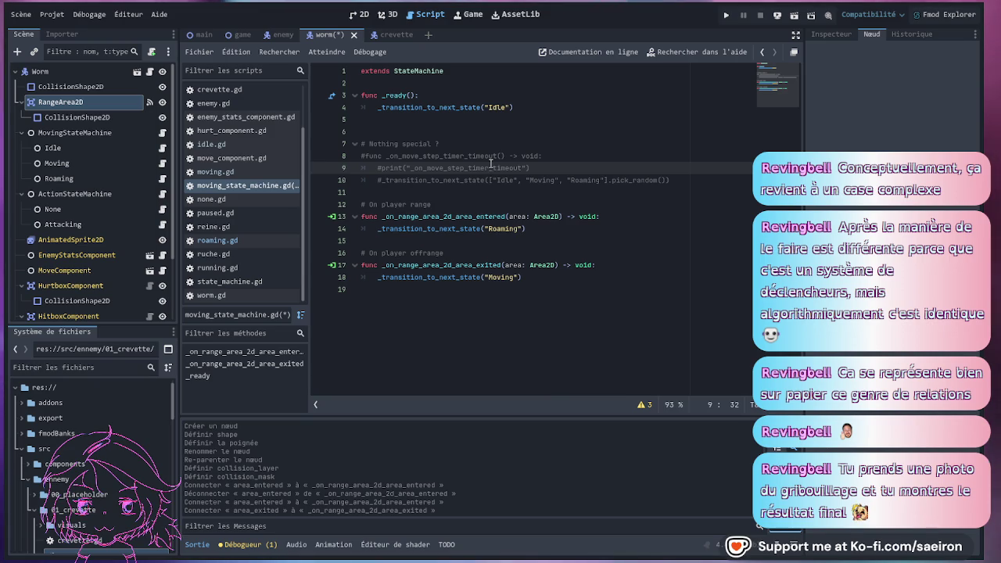
click(507, 276)
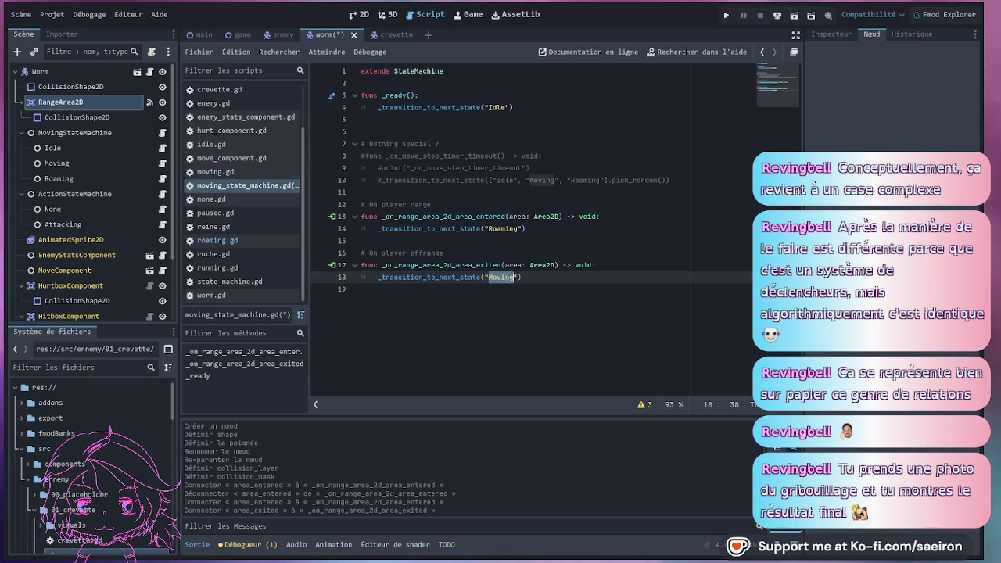
click(498, 107)
double_click(498, 107)
text(Moving)
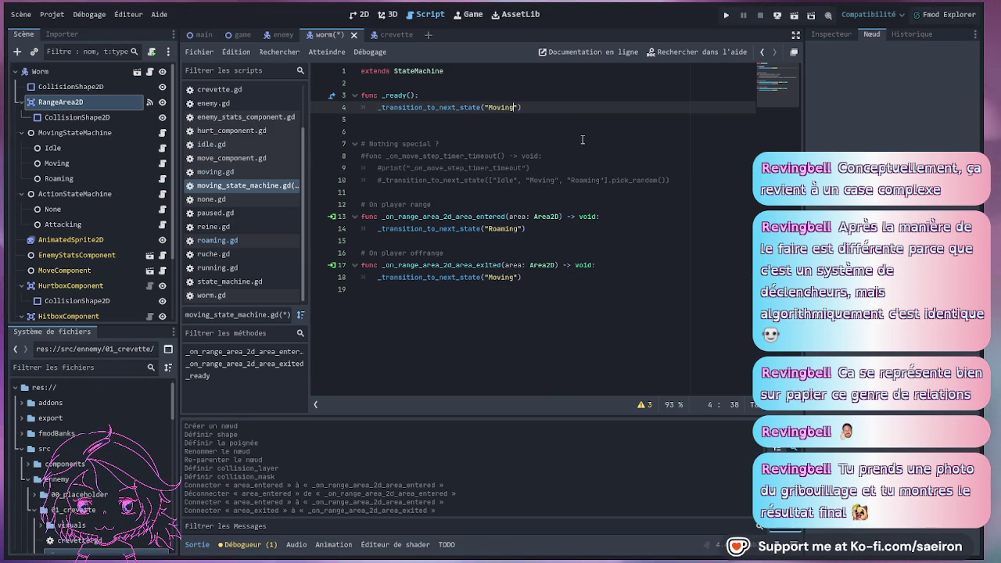
key(ctrl+s)
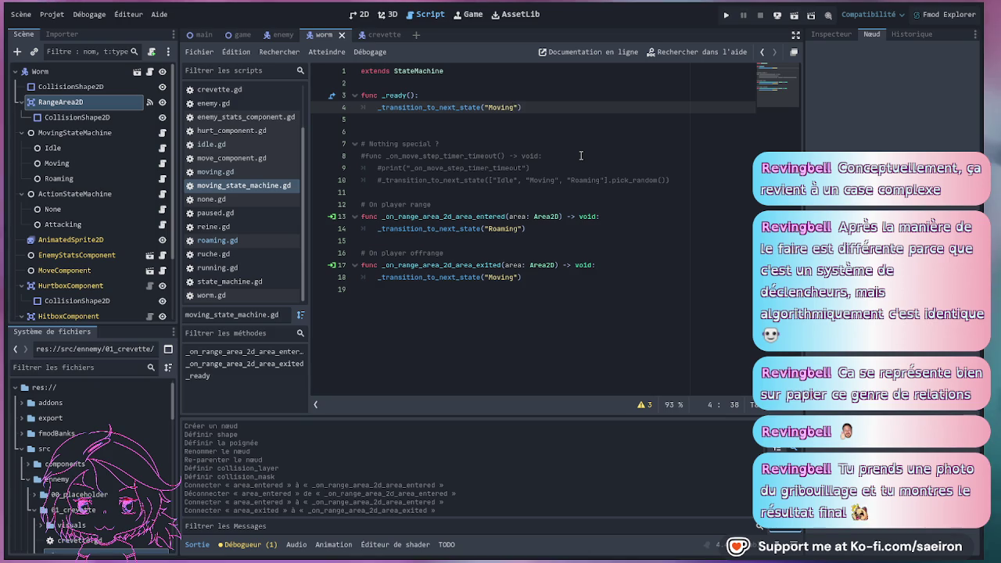
click(580, 155)
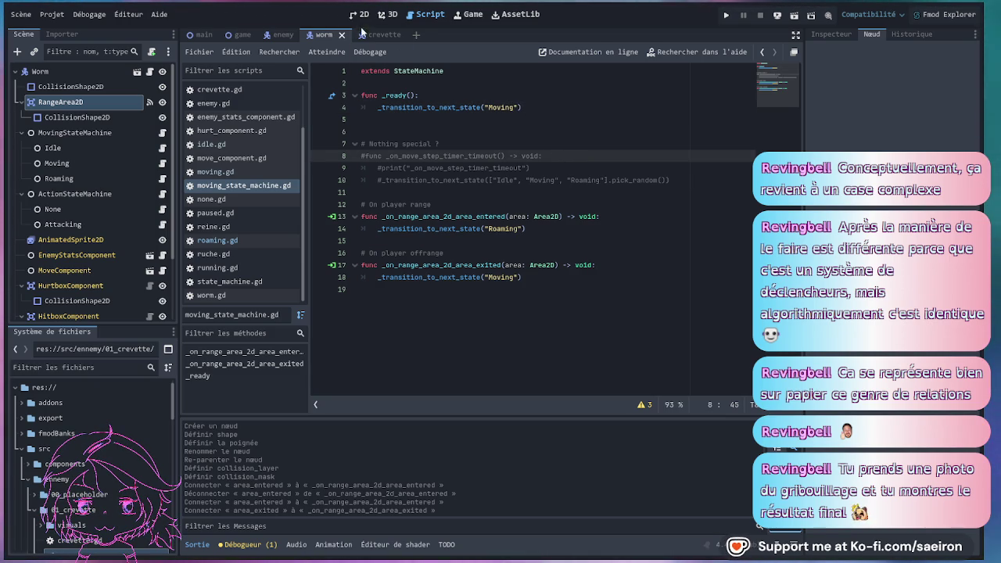
click(240, 39)
Return to the game scene, launch a playtest, and skip the Earth intro.
click(354, 15)
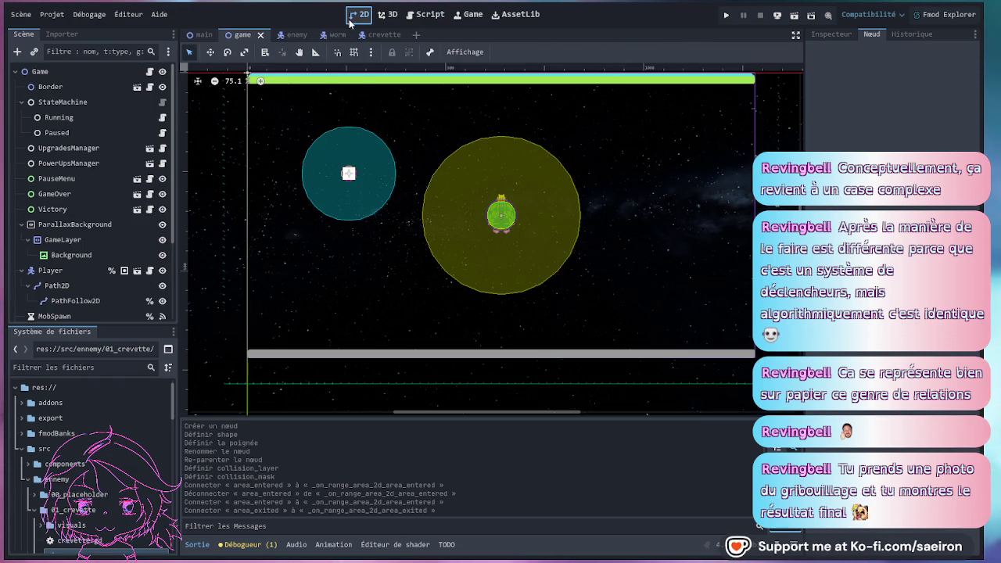
mouse_move(336, 35)
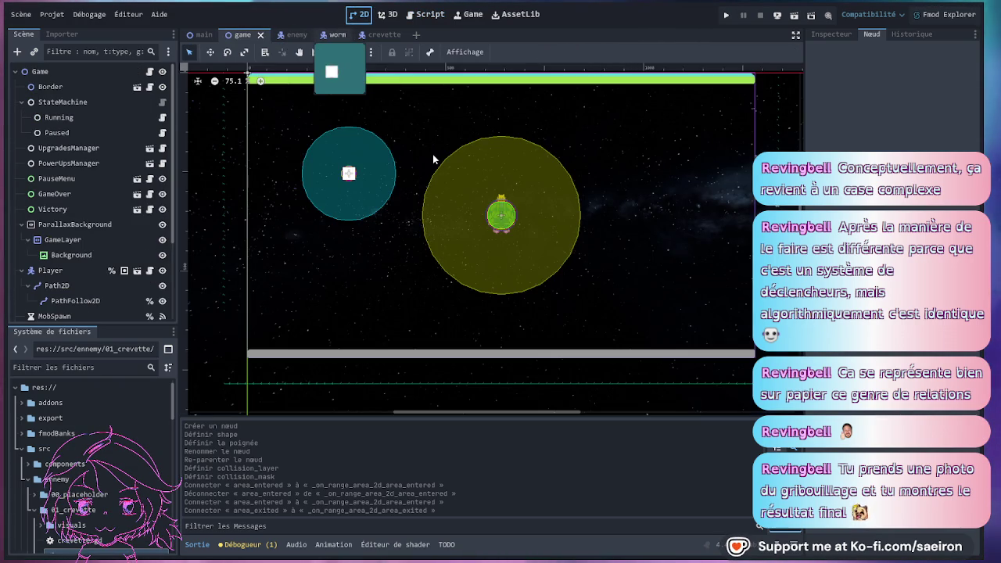
key(ctrl+s)
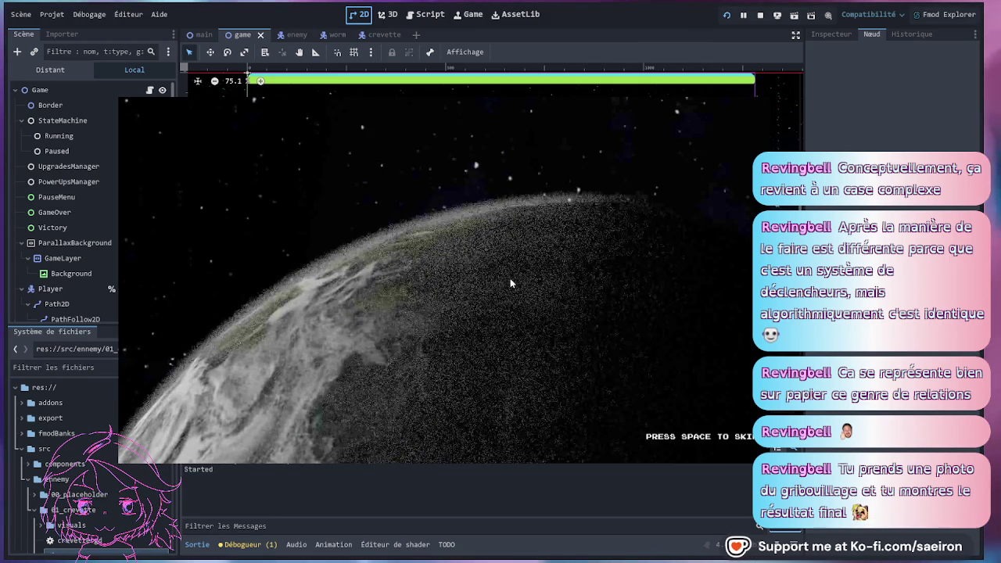
key(space)
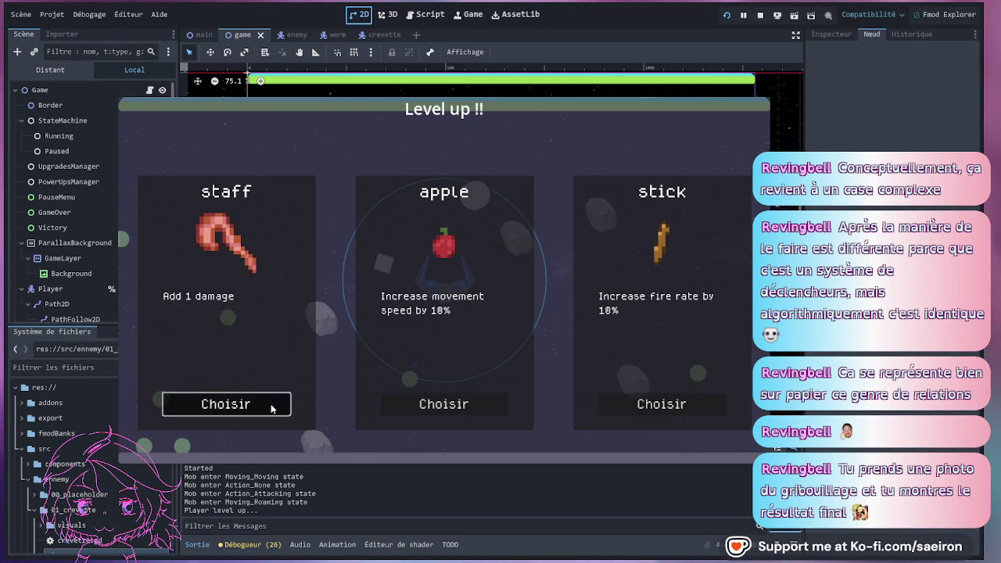
Pick the staff, stick and staff level-up upgrades, then stop the running game.
click(270, 405)
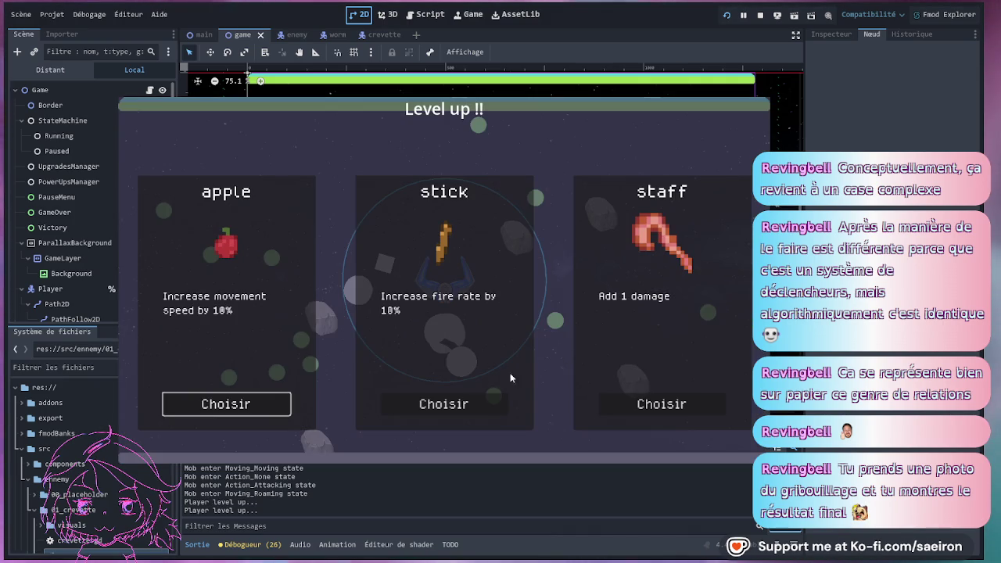
click(455, 403)
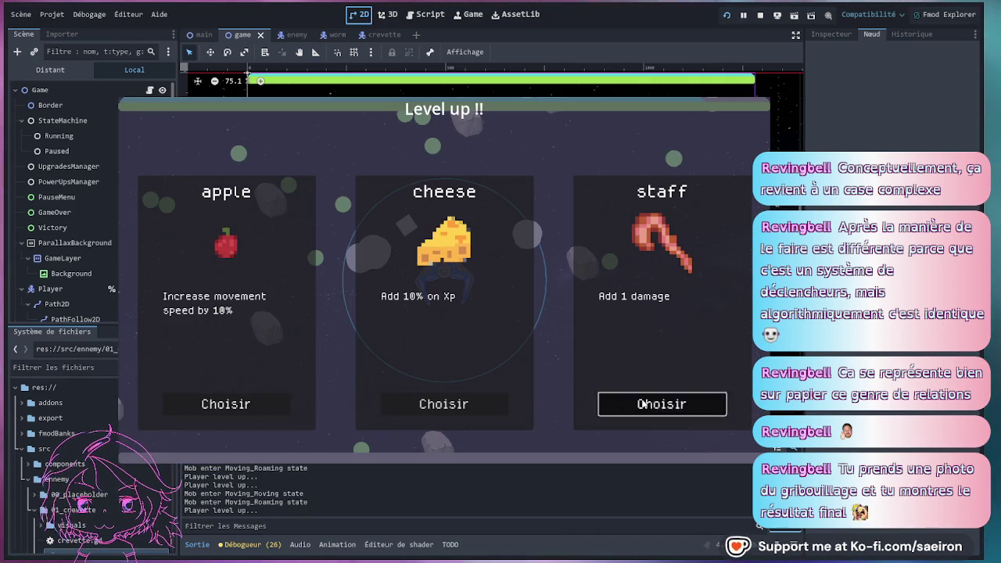
click(638, 402)
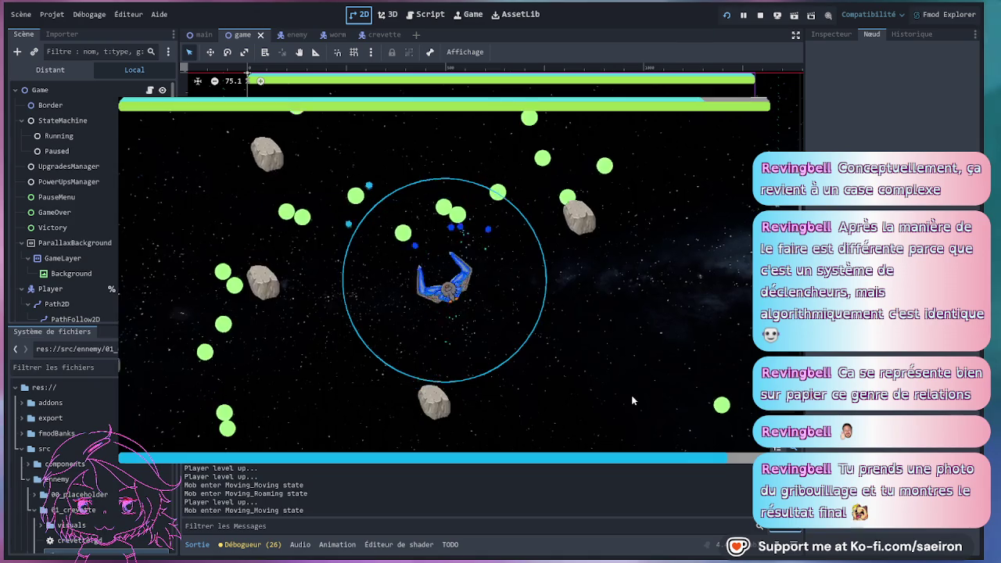
key(F8)
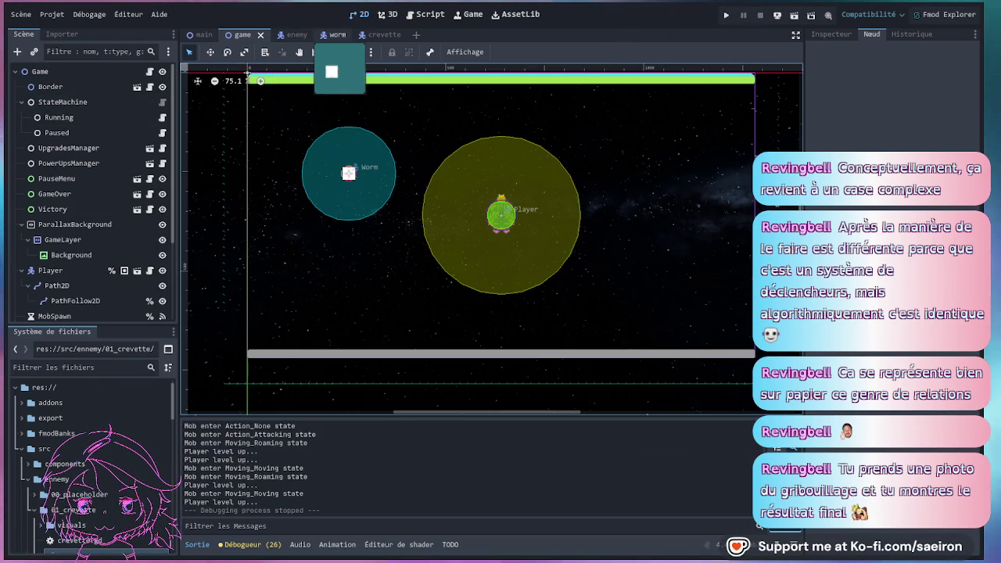
In the worm scene, enlarge the RangeArea2D collision circle's radius.
click(332, 35)
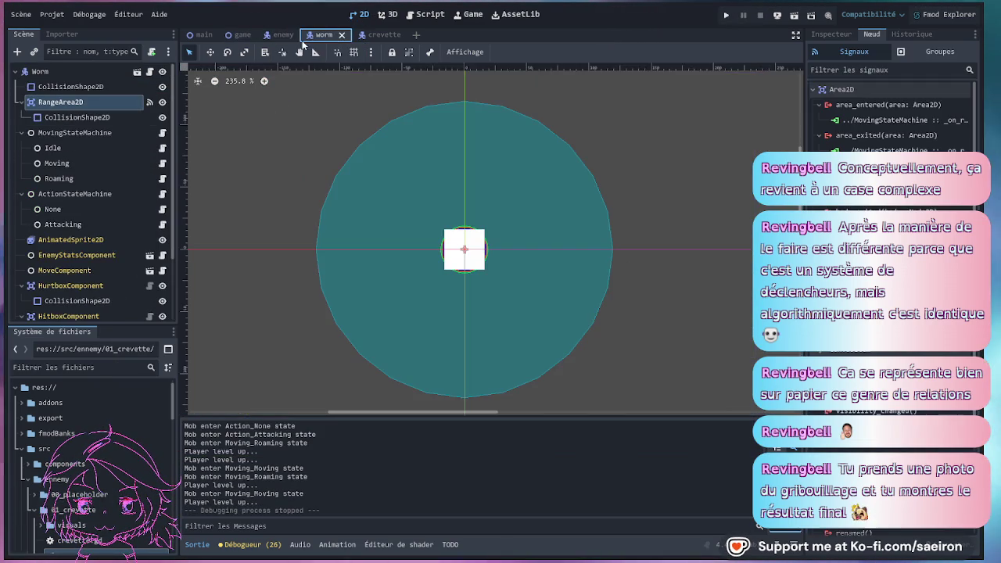
click(86, 117)
drag(612, 250, 770, 250)
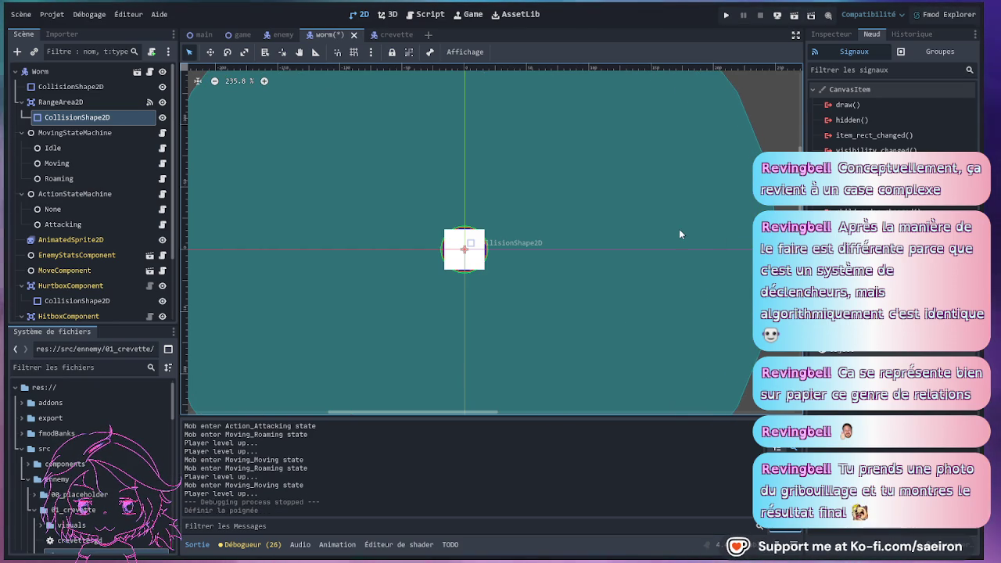
Open the Roaming state's roaming.gd script at its physics_update function.
scroll(432, 133, down, 2)
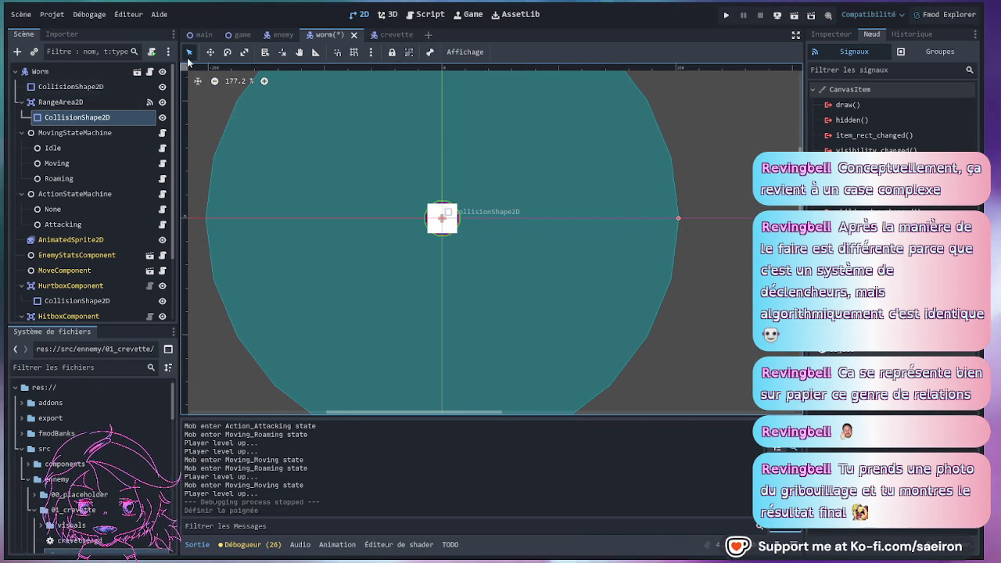
click(162, 178)
click(563, 144)
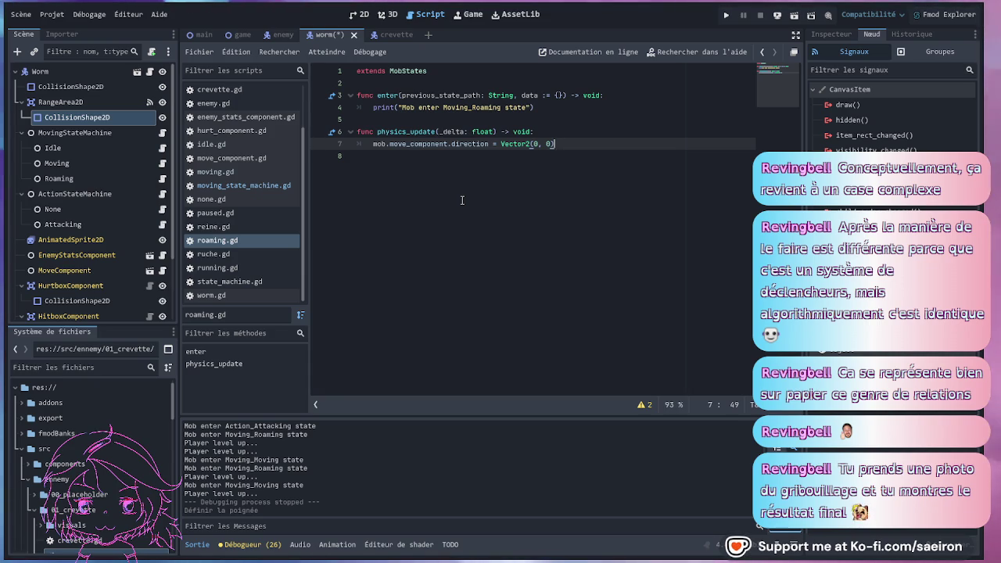
key(Up)
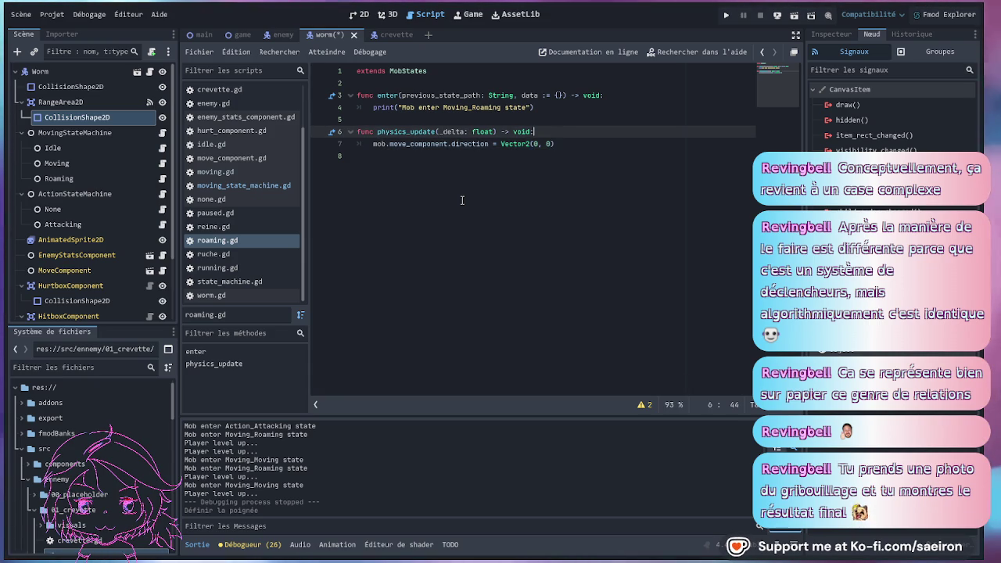
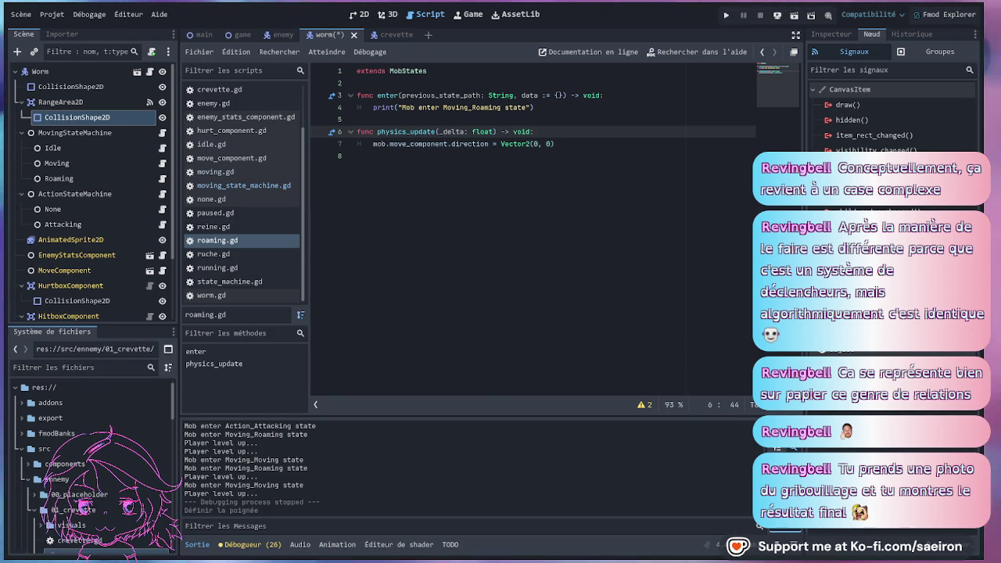
Add line 7 'var direction = Vector2(randf_range(-1,1), randf_range(-1,1)).normalized()' in physics_update.
key(Return)
text(irection = Vector2(randf_range(-1, 1), randf_range(-1, 1)).normalized())
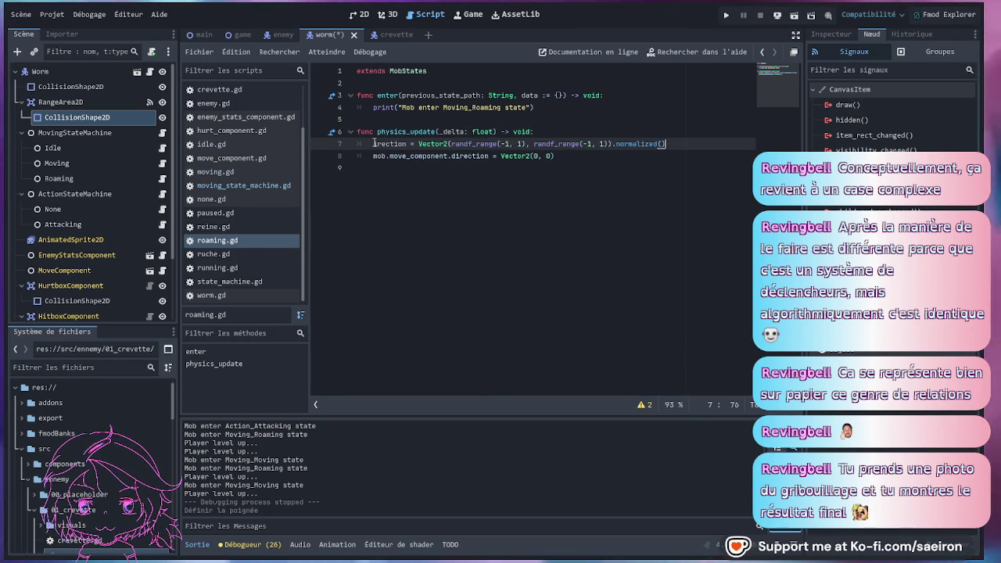
click(370, 143)
text(d)
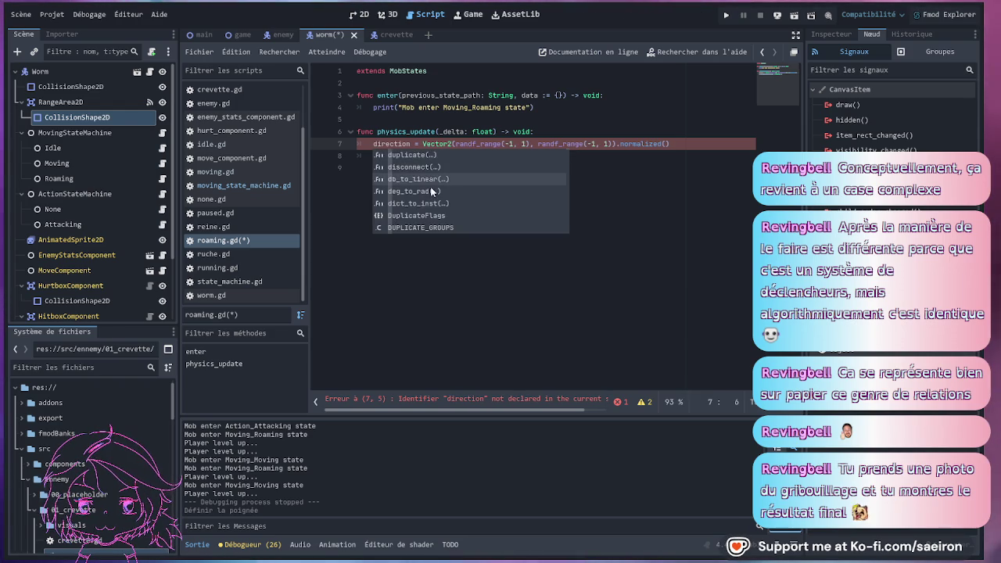
click(518, 244)
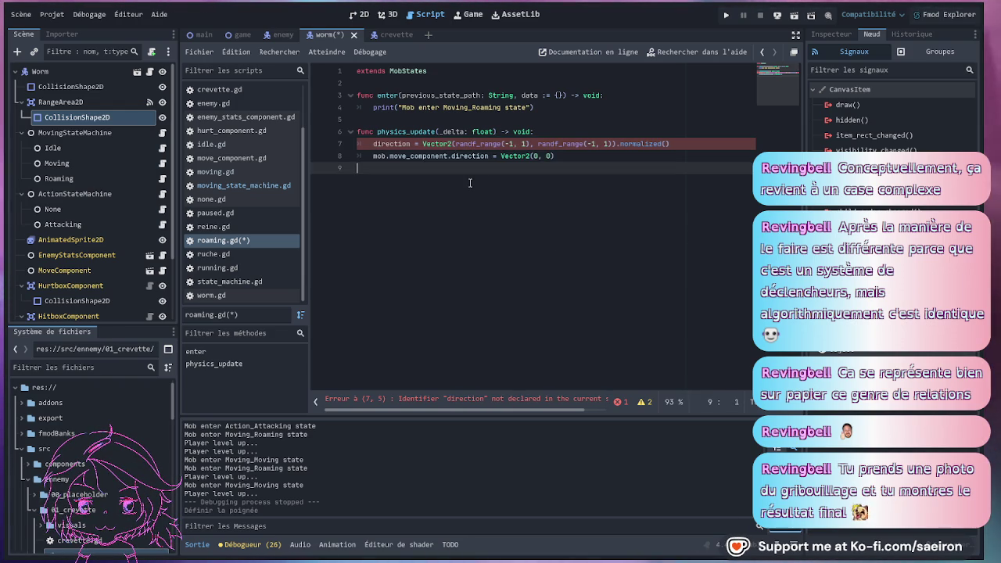
click(393, 144)
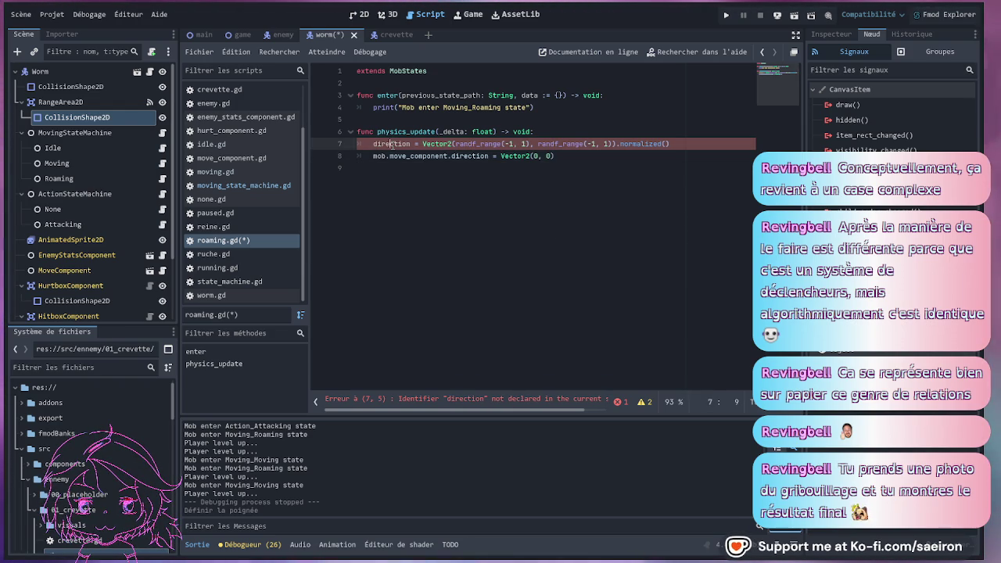
click(426, 224)
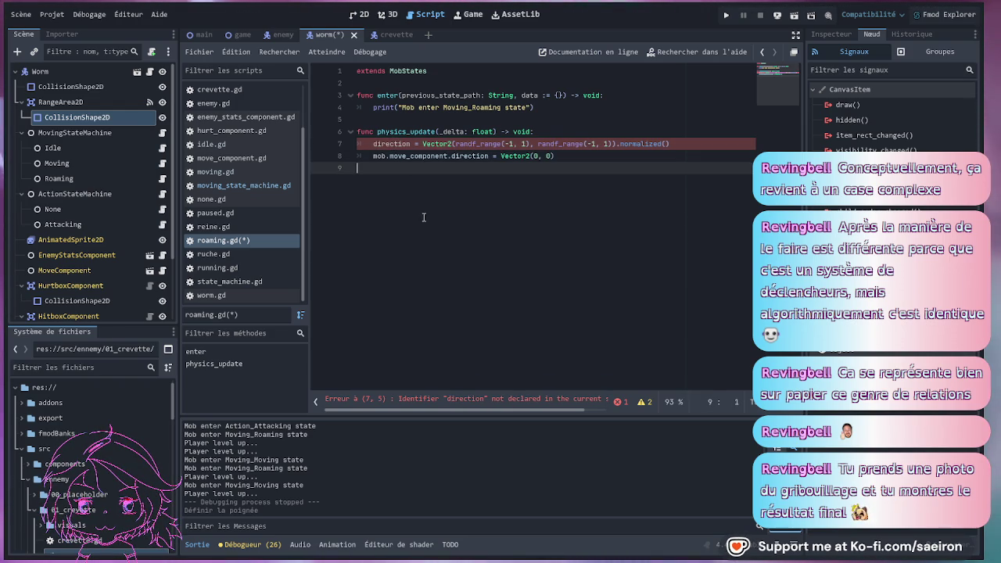
click(392, 144)
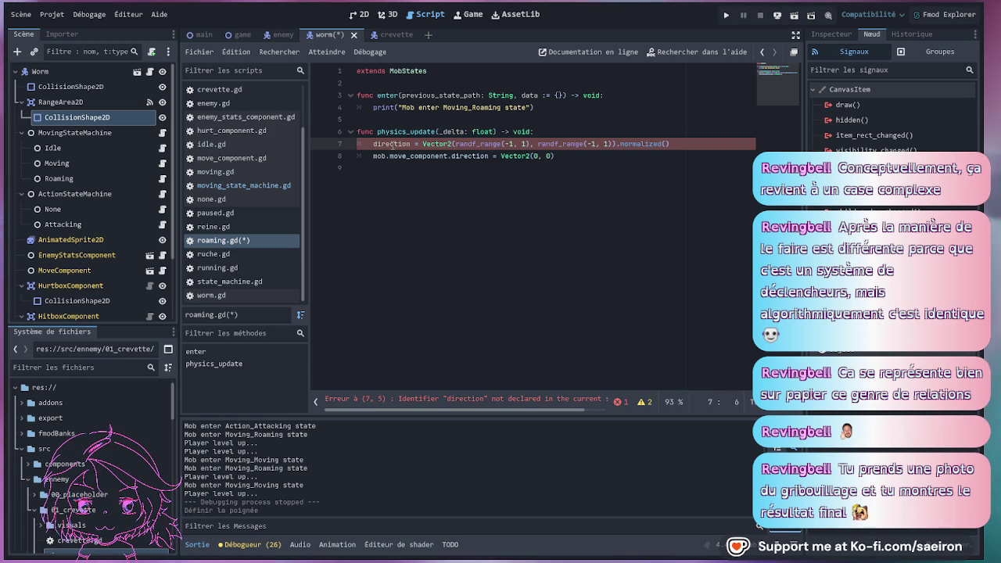
key(Home)
text(var)
click(402, 191)
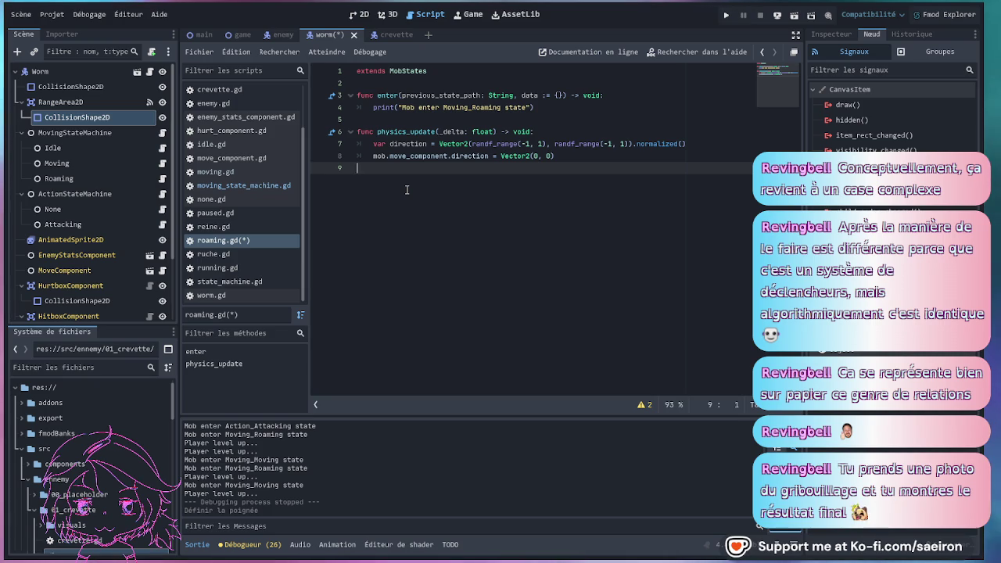
Replace Vector2(0, 0) on line 8 with direction so it reads '+= direction', and save.
click(414, 132)
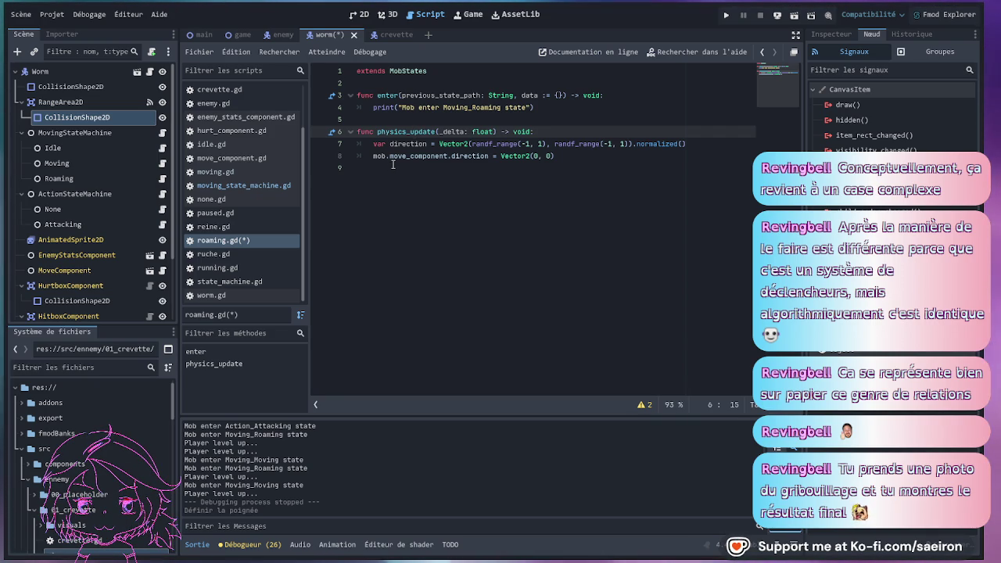
click(494, 157)
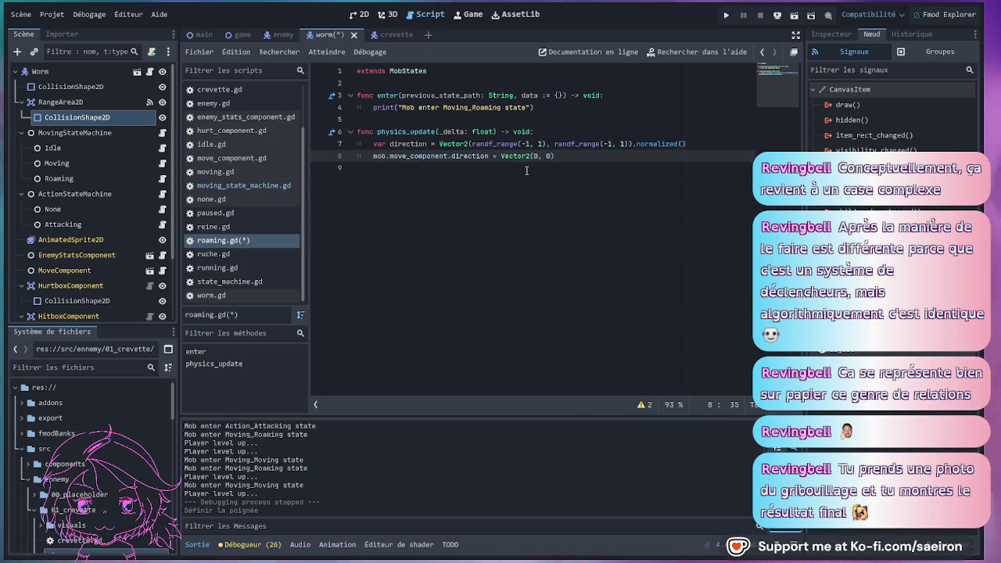
text(+)
double_click(408, 144)
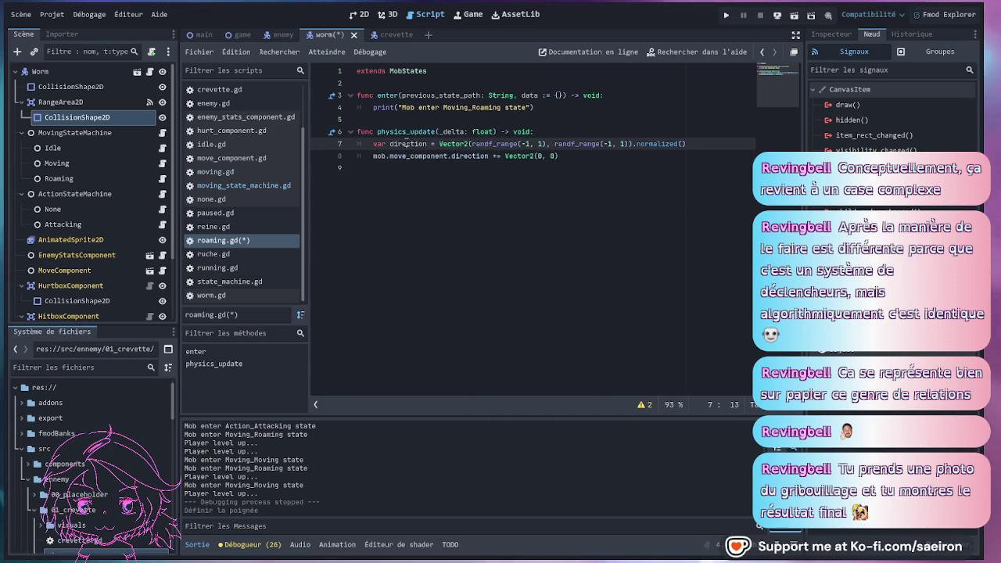
key(ctrl+c)
drag(506, 157, 559, 157)
key(ctrl+v)
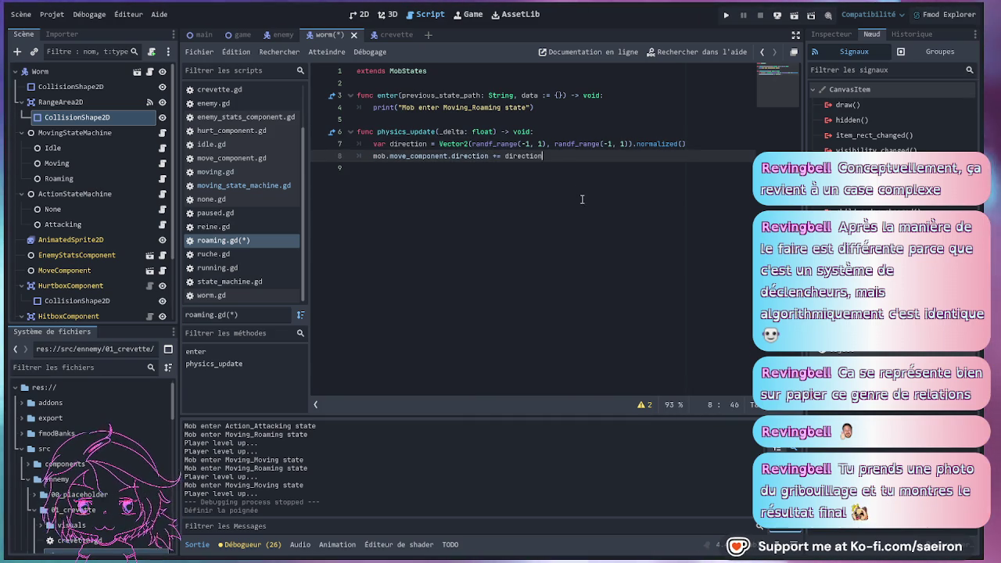
key(ctrl+s)
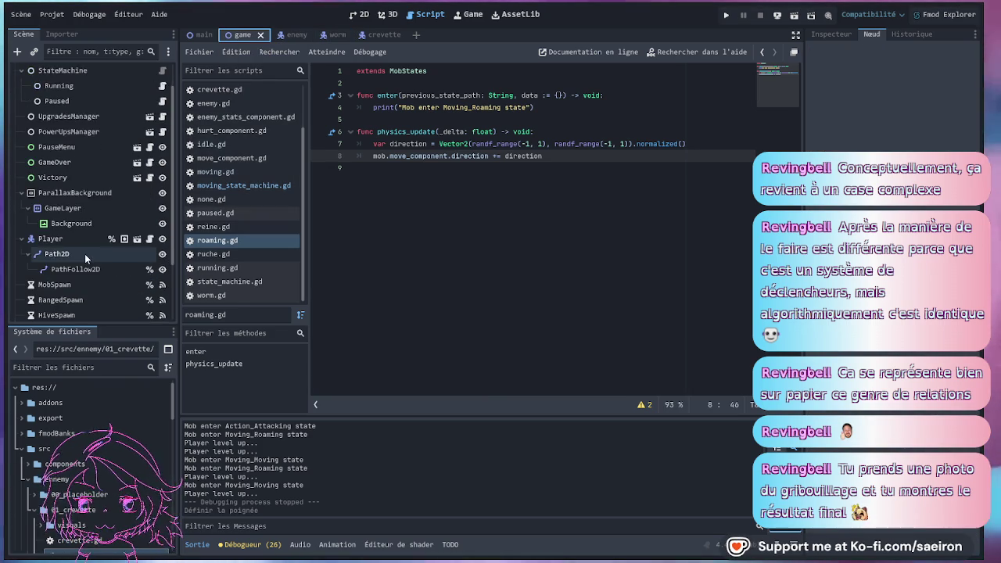
Toggle the MobSpawn timer's Autostart property and save the game scene.
scroll(85, 253, down, 5)
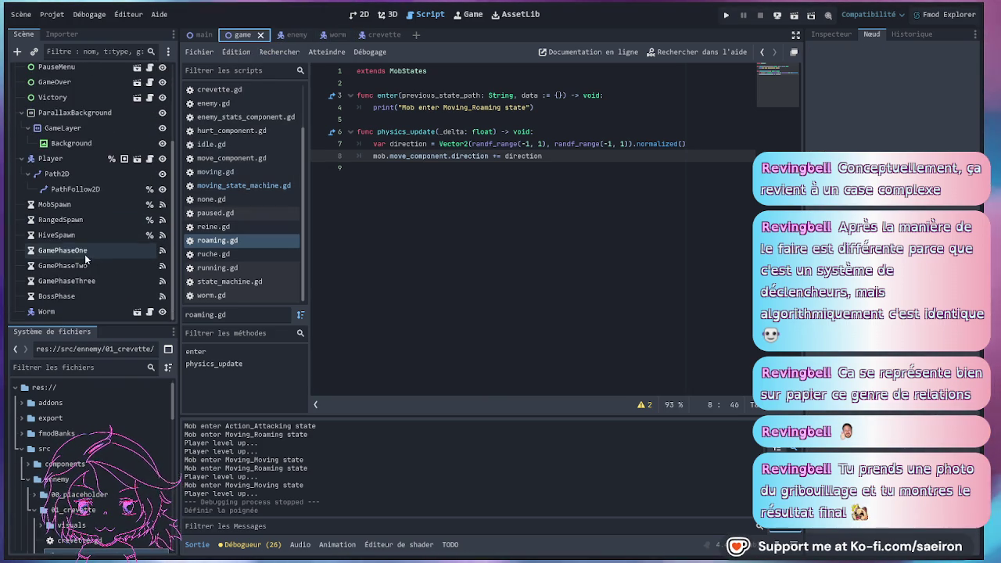
click(88, 202)
click(831, 34)
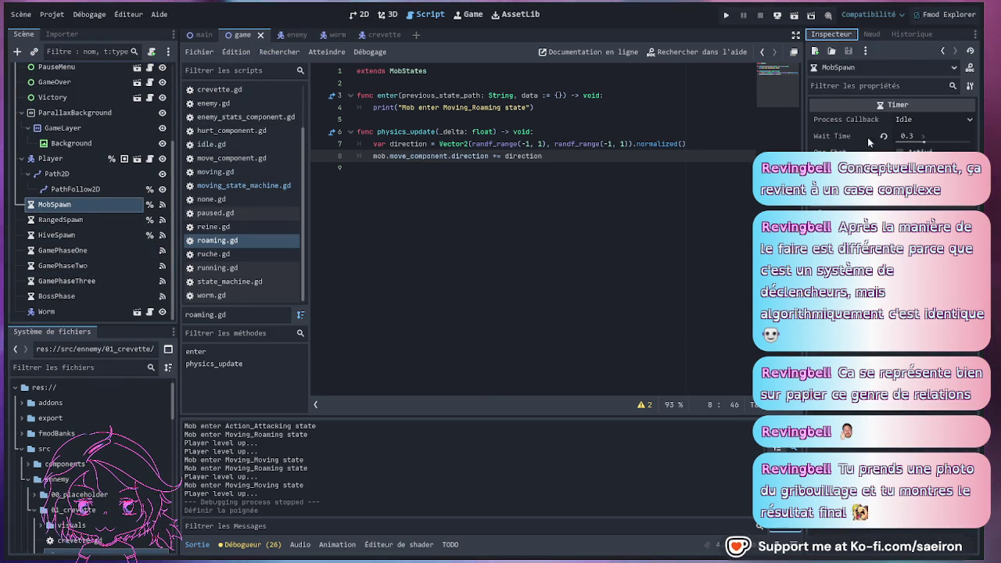
click(907, 168)
click(506, 226)
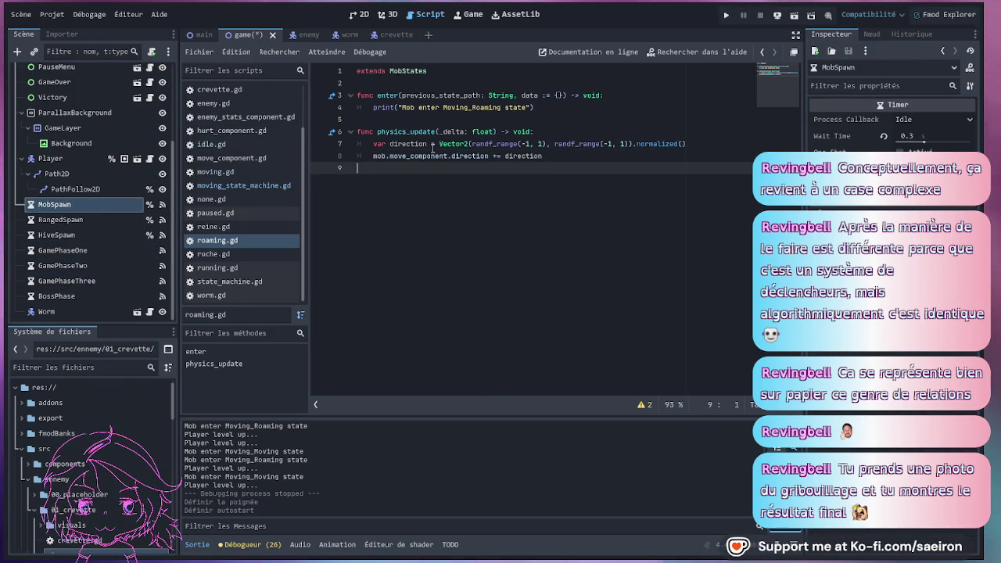
key(ctrl+s)
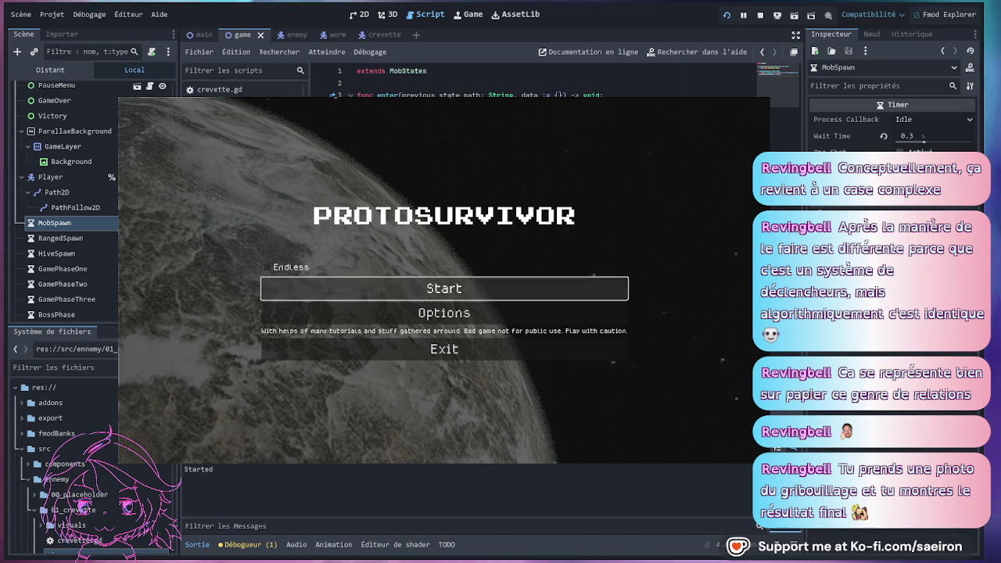
Test-run a new game with the Thunder ship, skip the intro, then stop it.
click(447, 286)
click(376, 442)
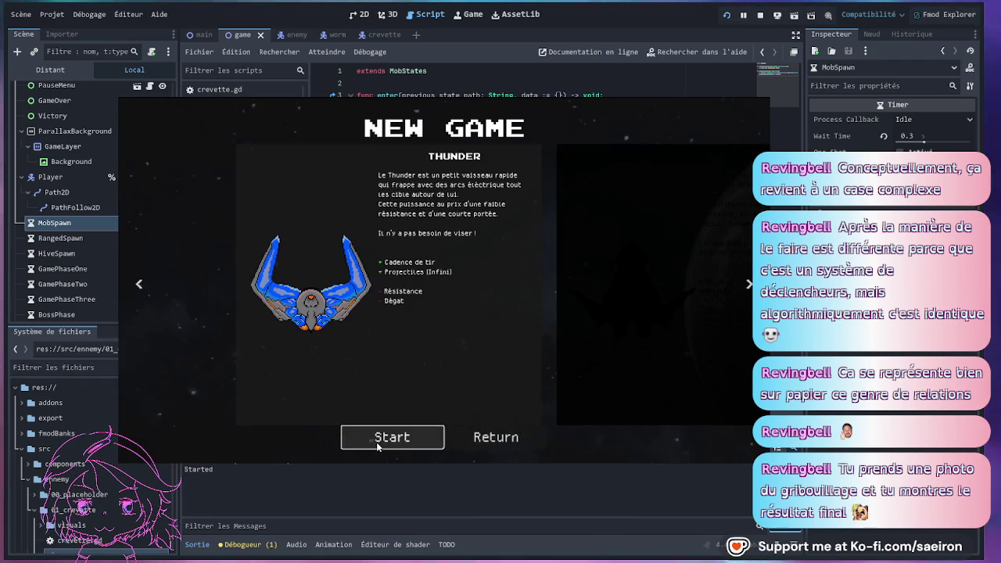
click(376, 442)
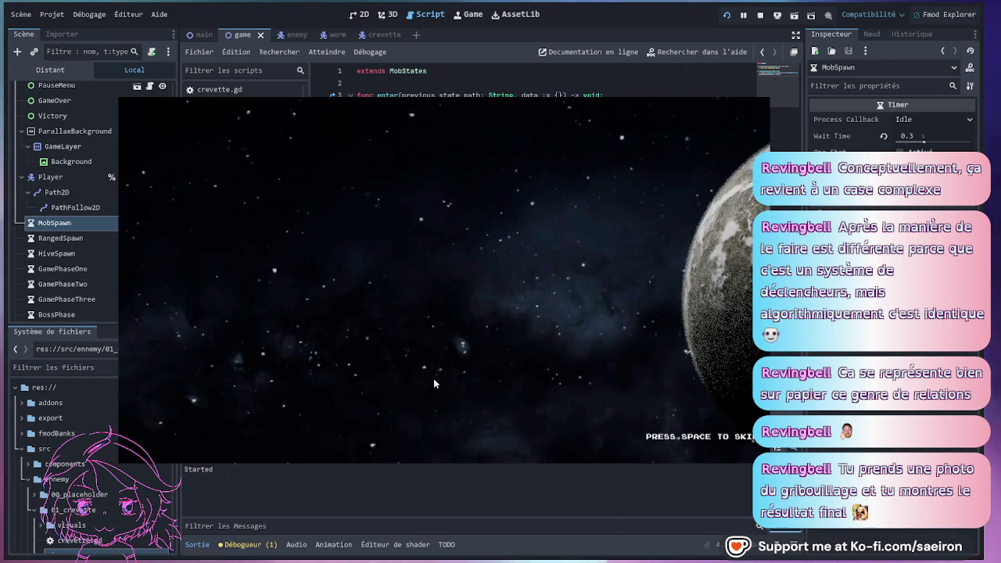
key(space)
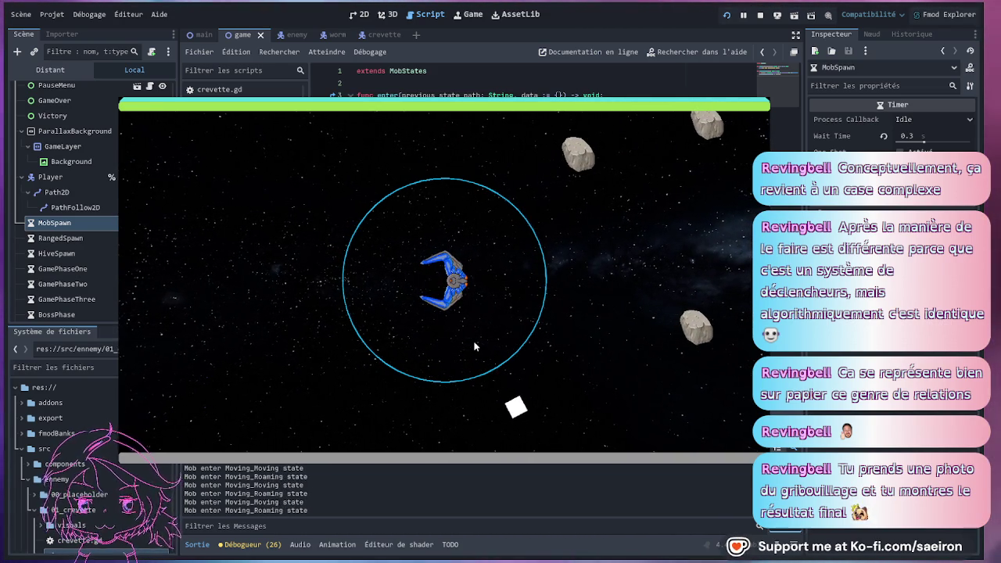
key(F8)
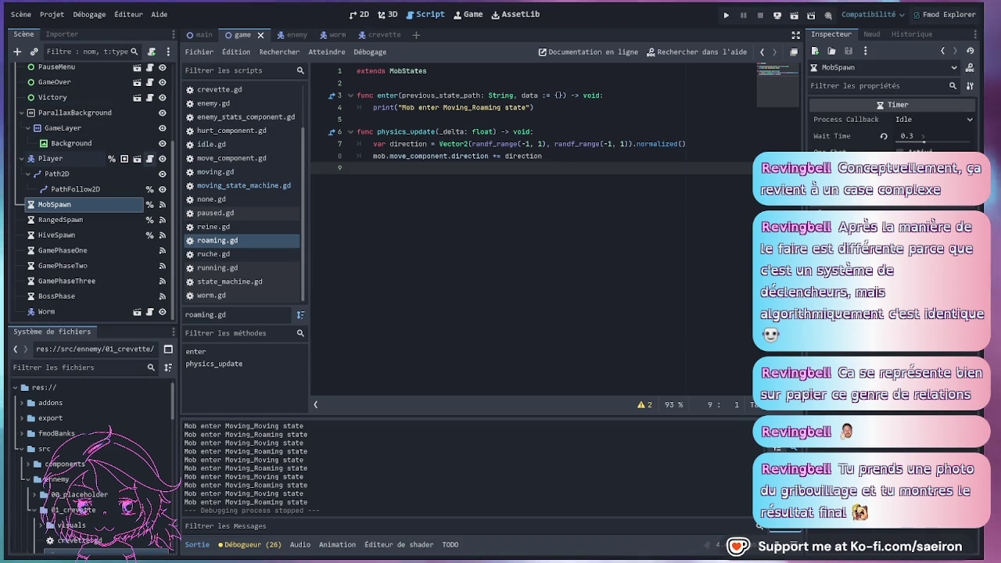
key(alt+Left)
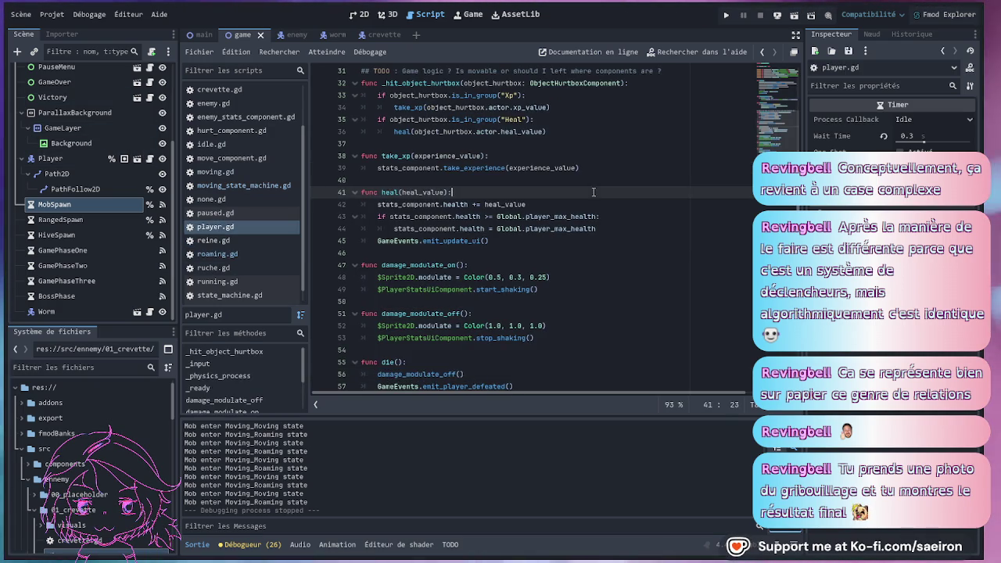
Open the Player scene and review move_component.gd's max_speed 200, acceleration 30 and friction 5 exports.
key(alt+Left)
scroll(489, 258, up, 7)
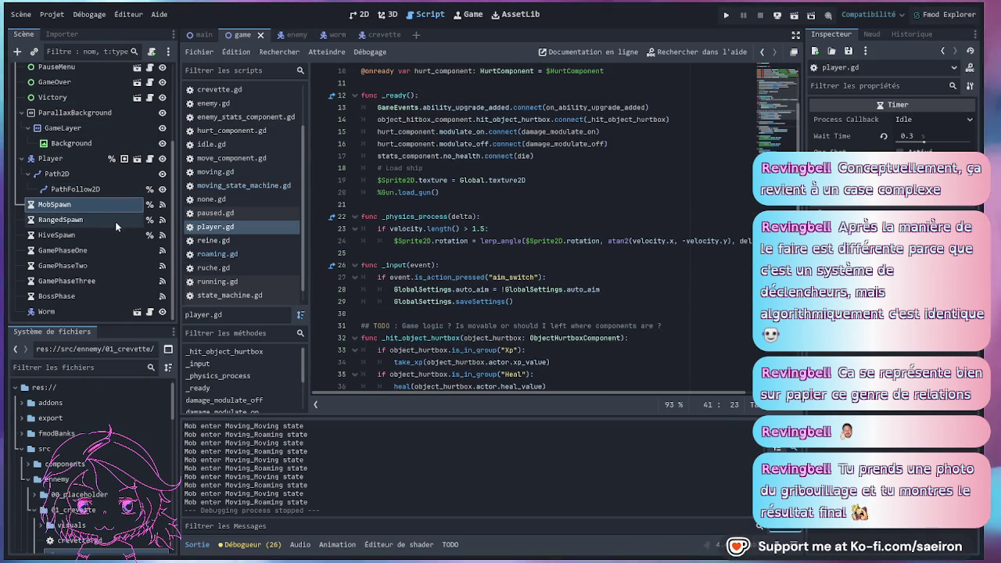
click(123, 159)
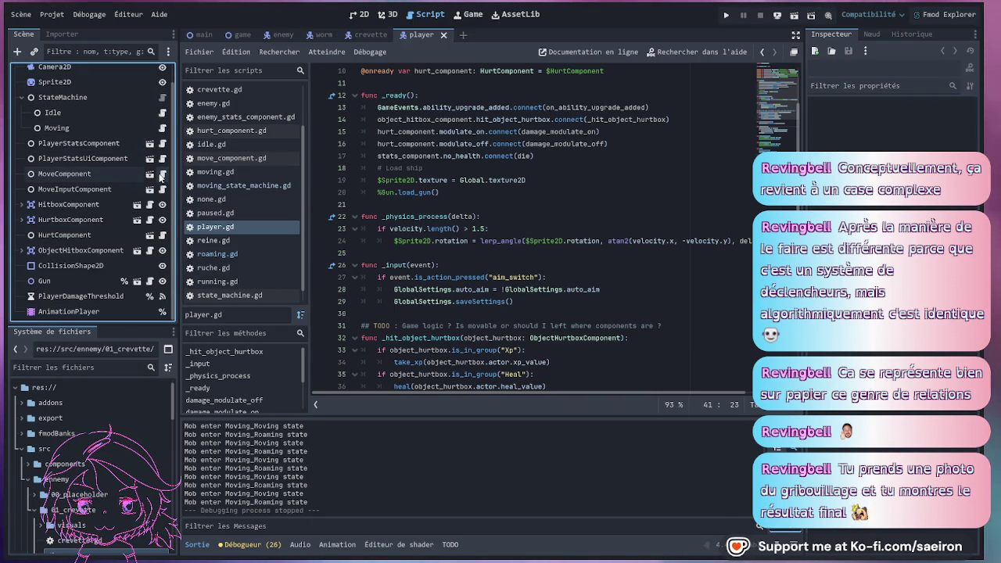
click(161, 177)
scroll(602, 271, down, 1)
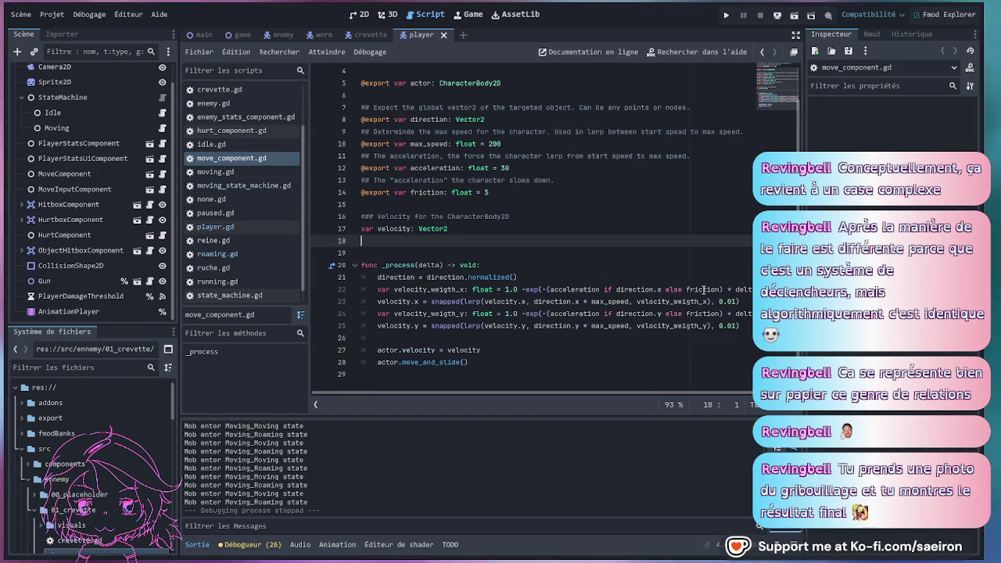
key(Down)
key(Down)
key(Down)
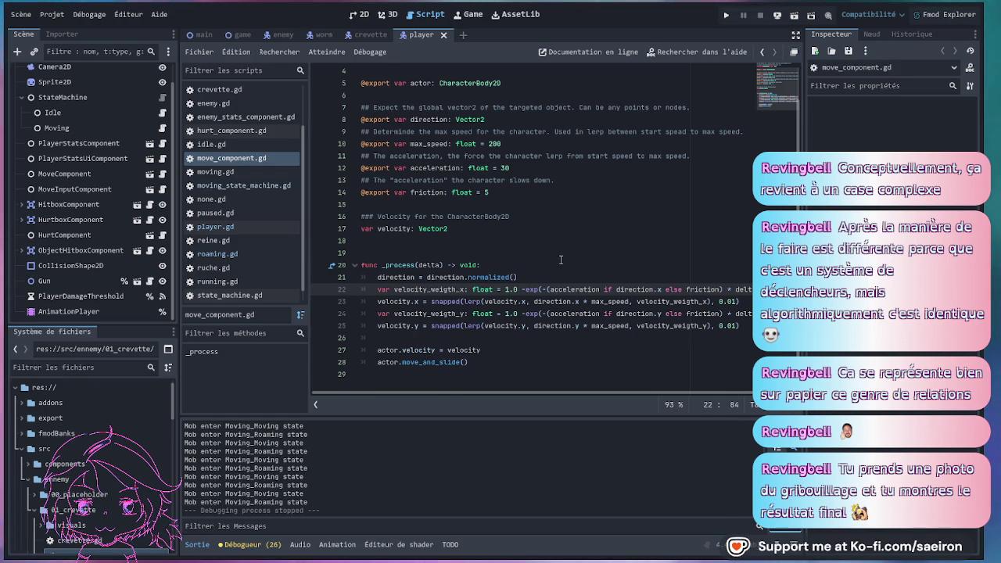
scroll(561, 259, up, 1)
click(431, 228)
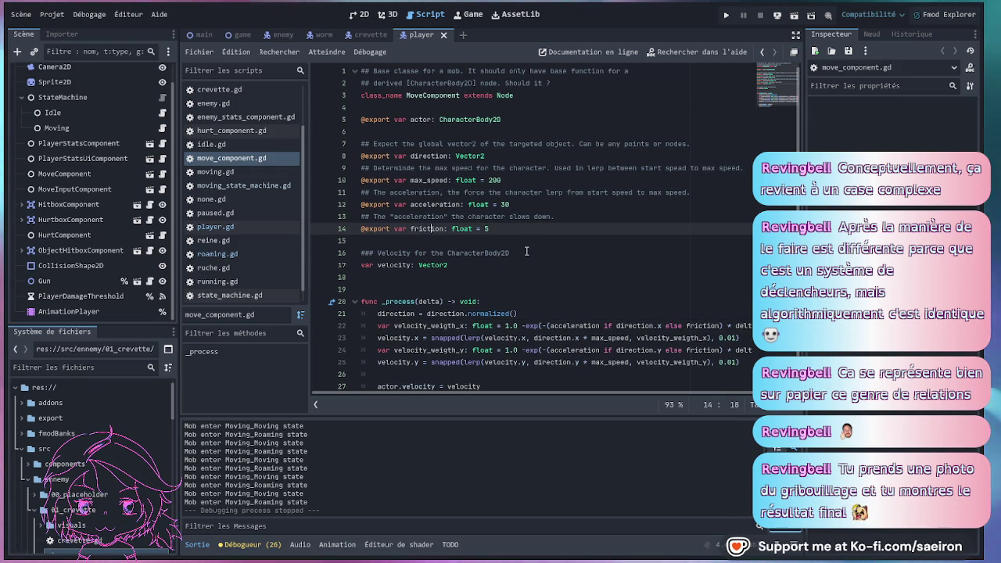
scroll(526, 255, down, 1)
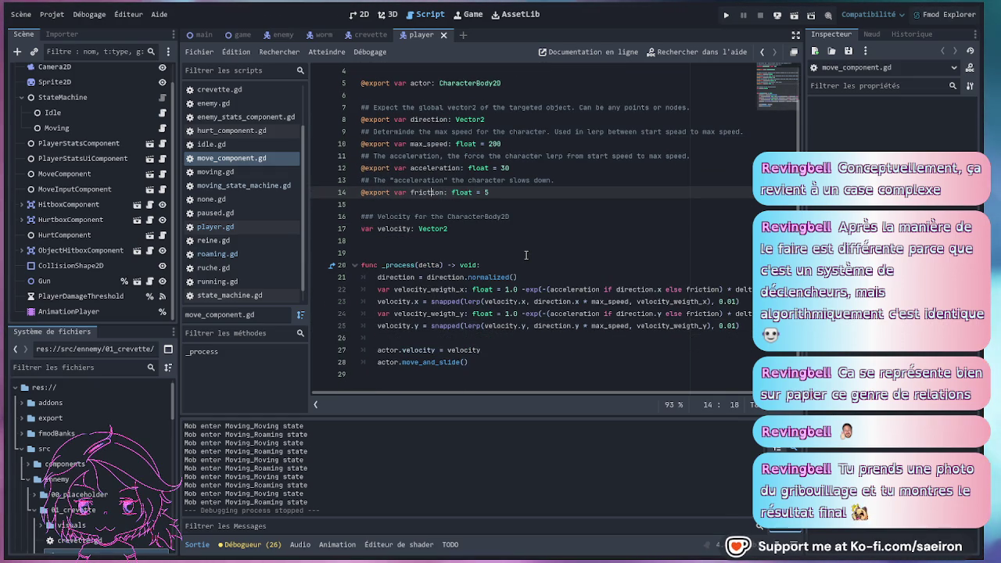
click(324, 34)
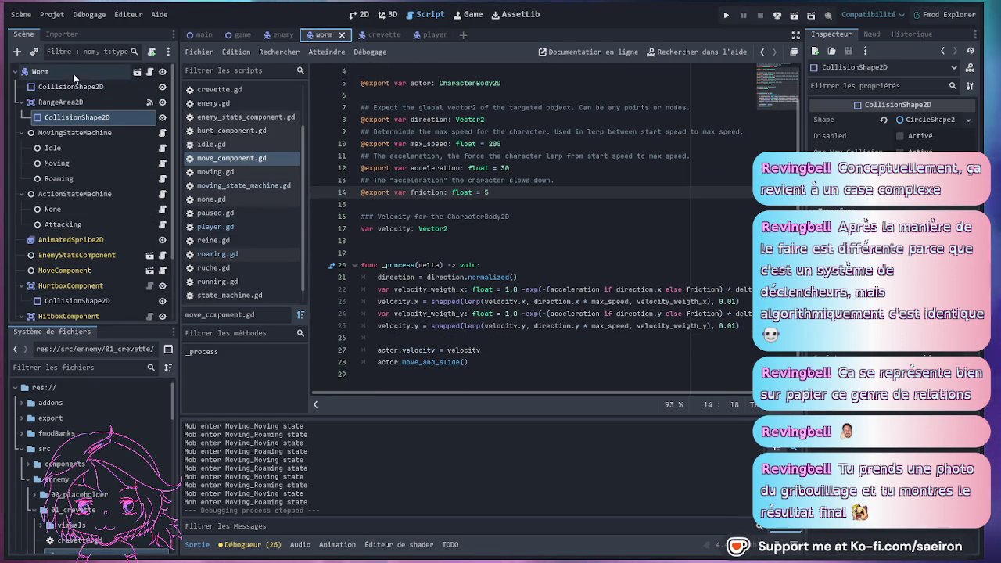
Inspect the worm's MoveComponent and save the worm scene.
scroll(97, 209, down, 2)
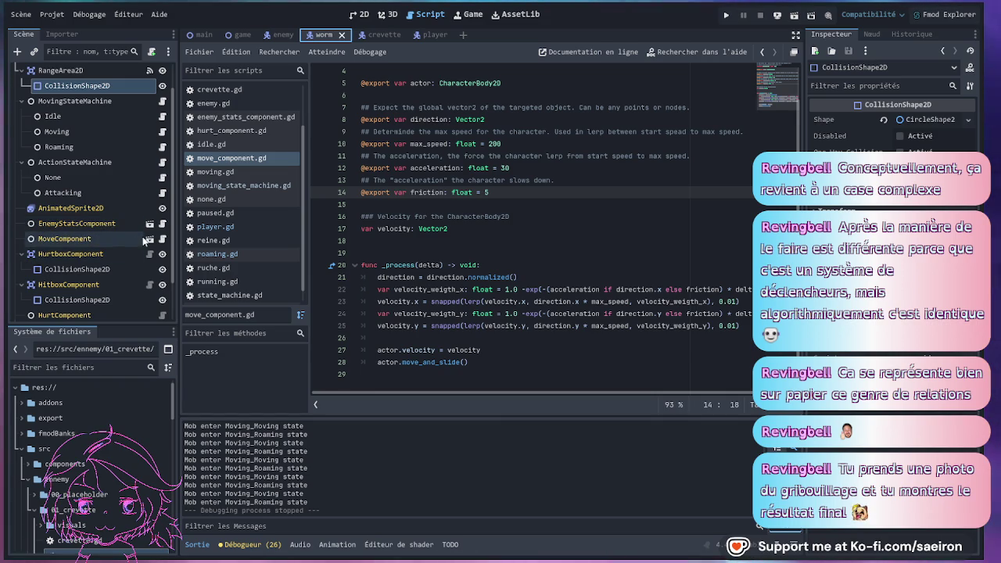
click(104, 239)
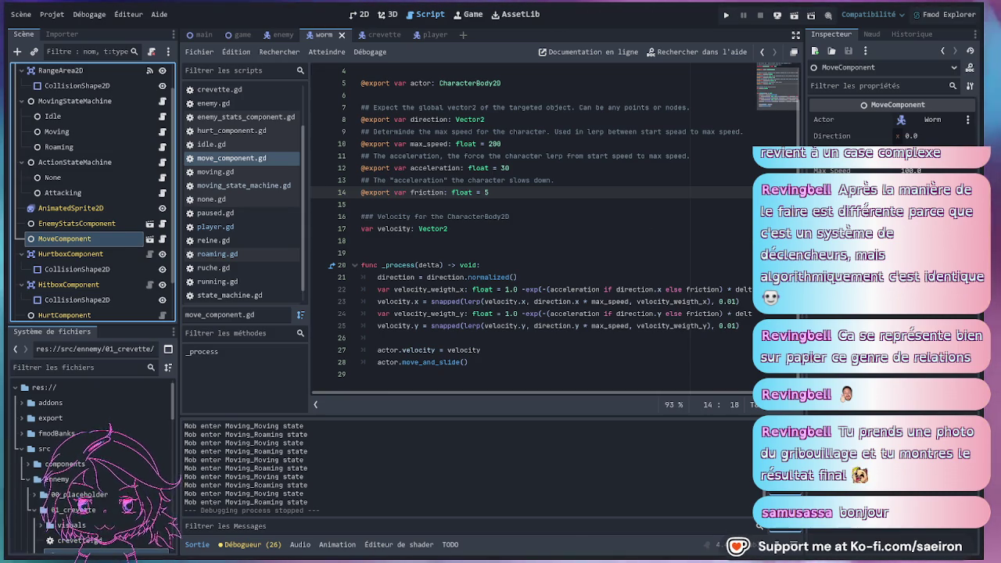
click(891, 125)
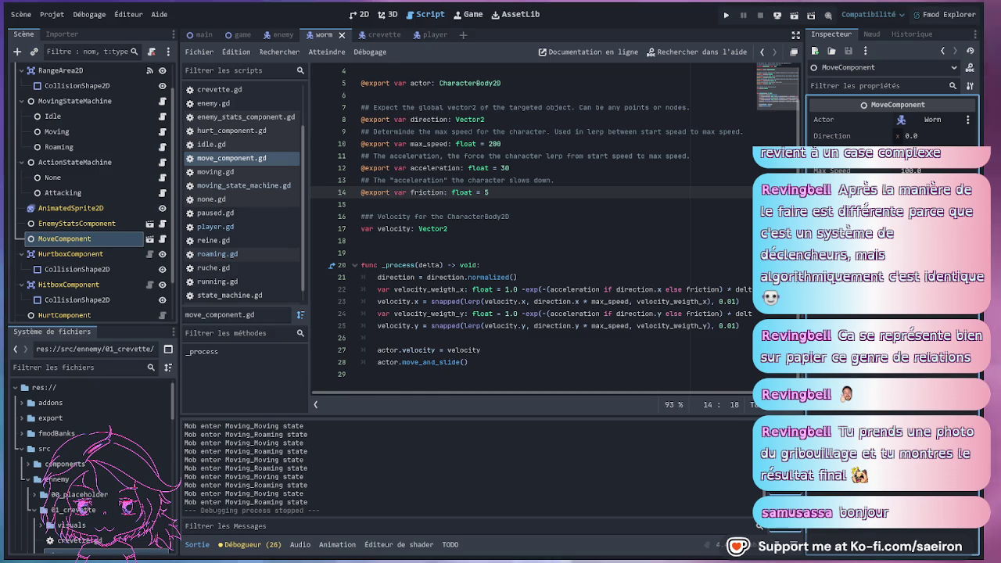
click(561, 232)
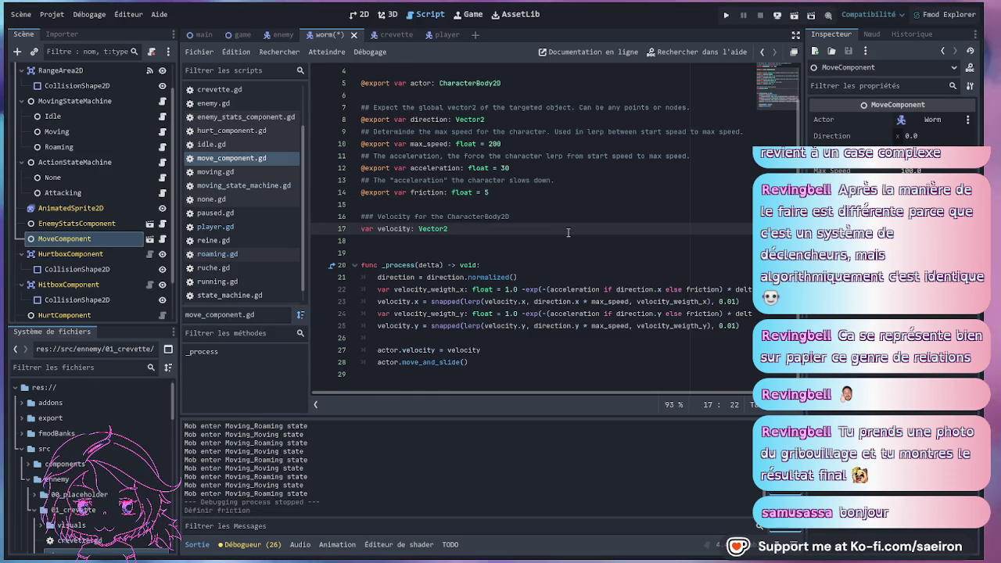
key(ctrl+s)
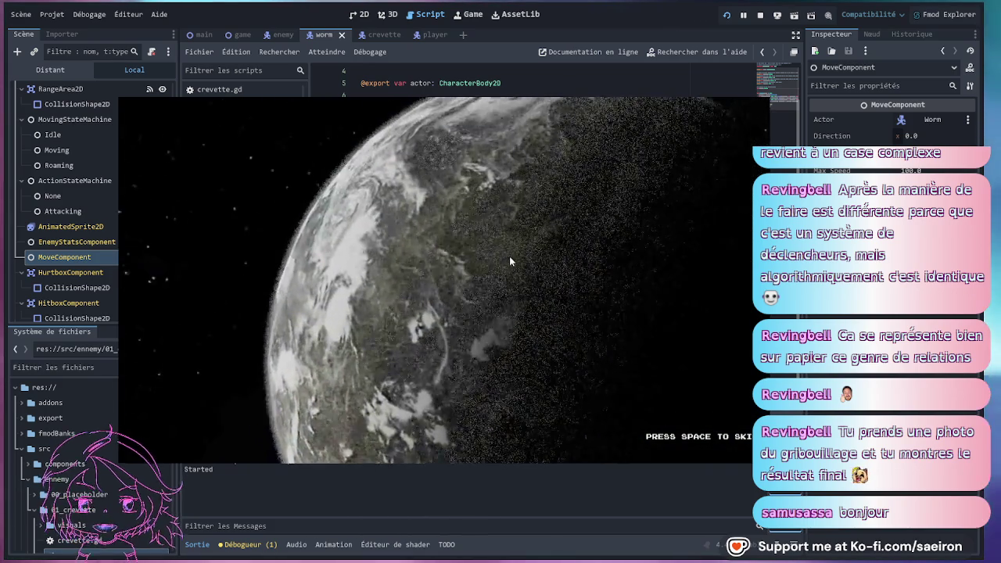
Test-run the game past the intro, watching Moving and Roaming state logs, then stop it.
key(space)
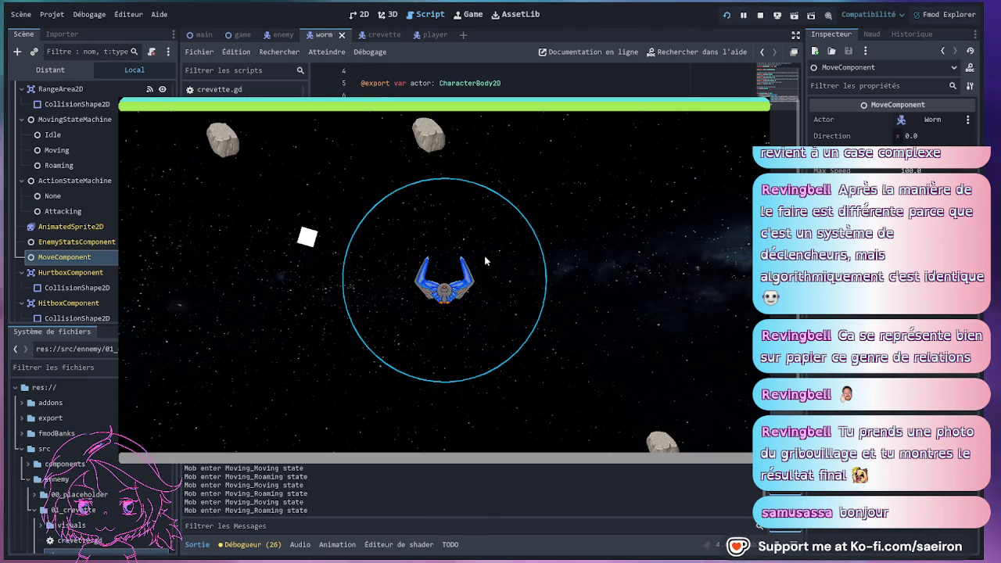
key(F8)
scroll(80, 241, up, 2)
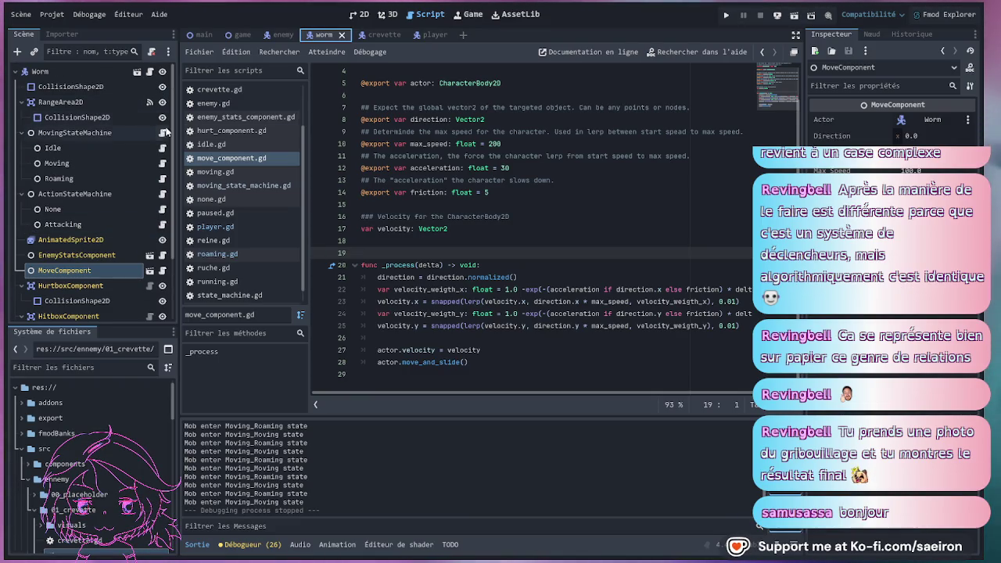
In roaming.gd, paste a lerp assignment as new line 8.
click(162, 132)
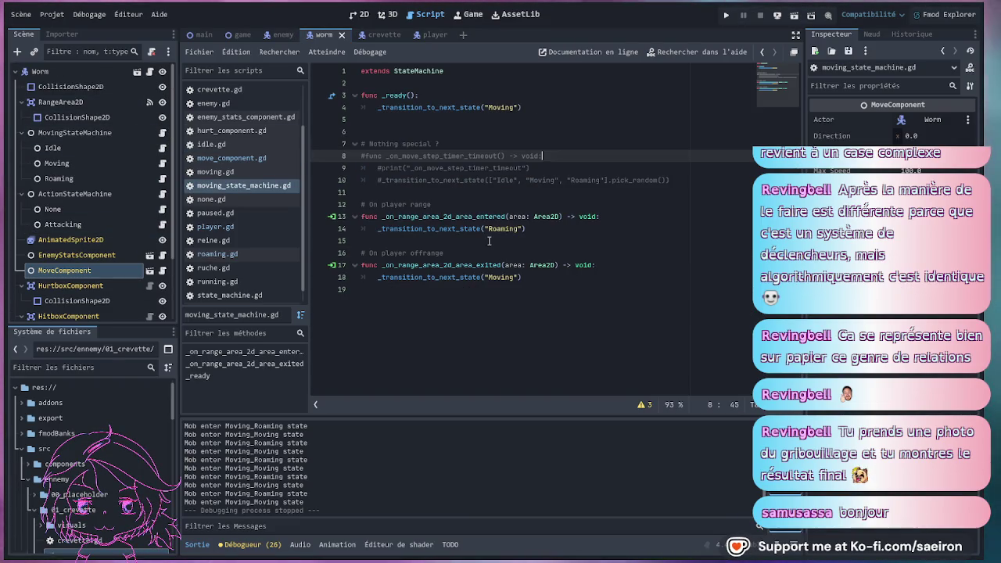
click(162, 178)
click(567, 156)
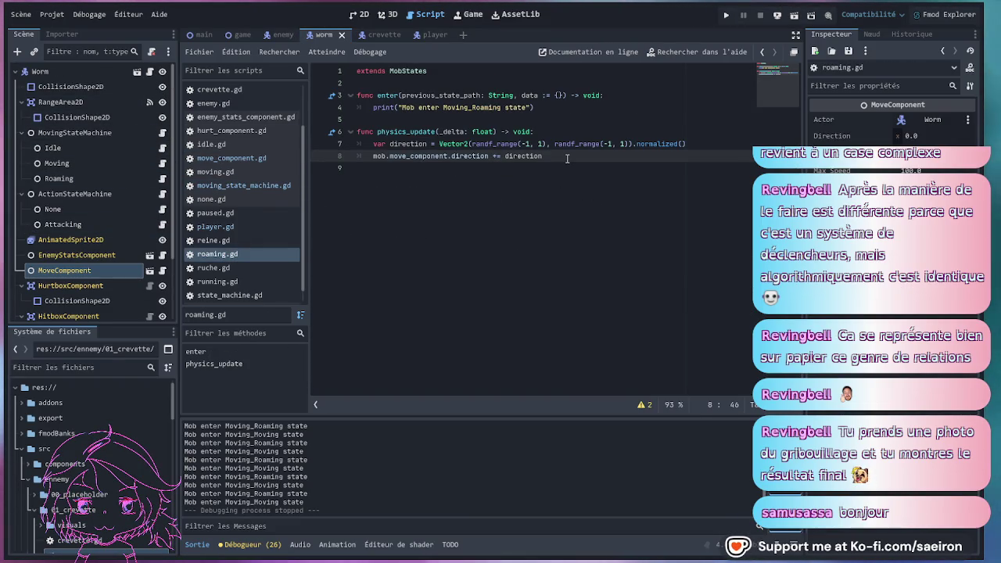
click(529, 143)
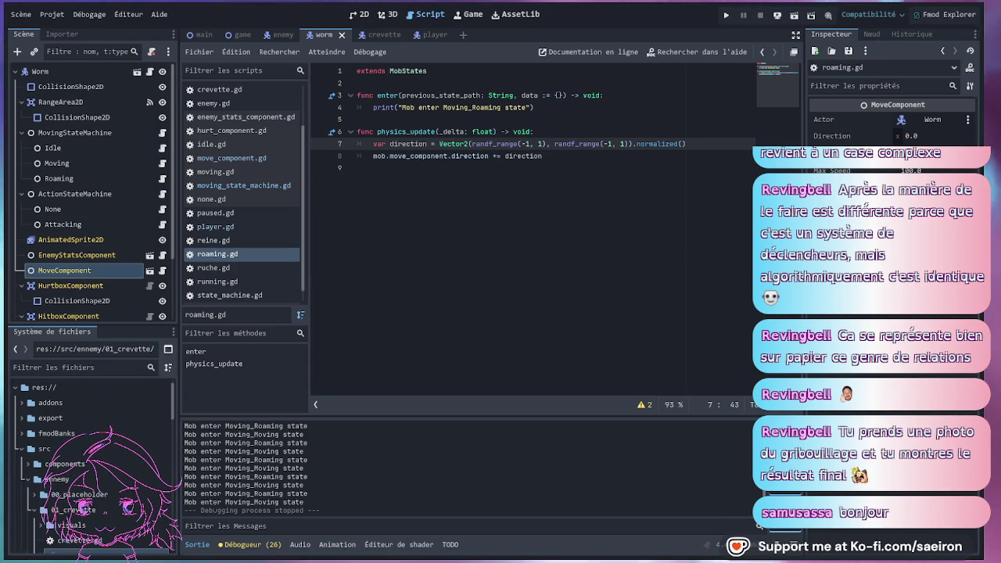
key(Return)
text($Sprite2D.position = $Sprite2D.position.lerp(mouse_pos, weight))
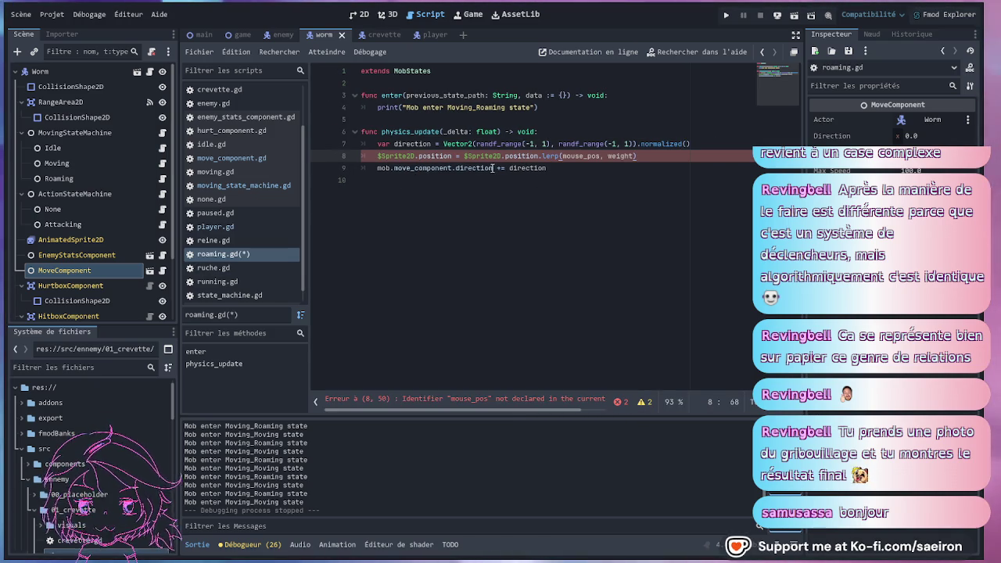
Rewrite the lerp to move mob.move_component.direction toward direction.
drag(492, 168, 376, 170)
key(ctrl+c)
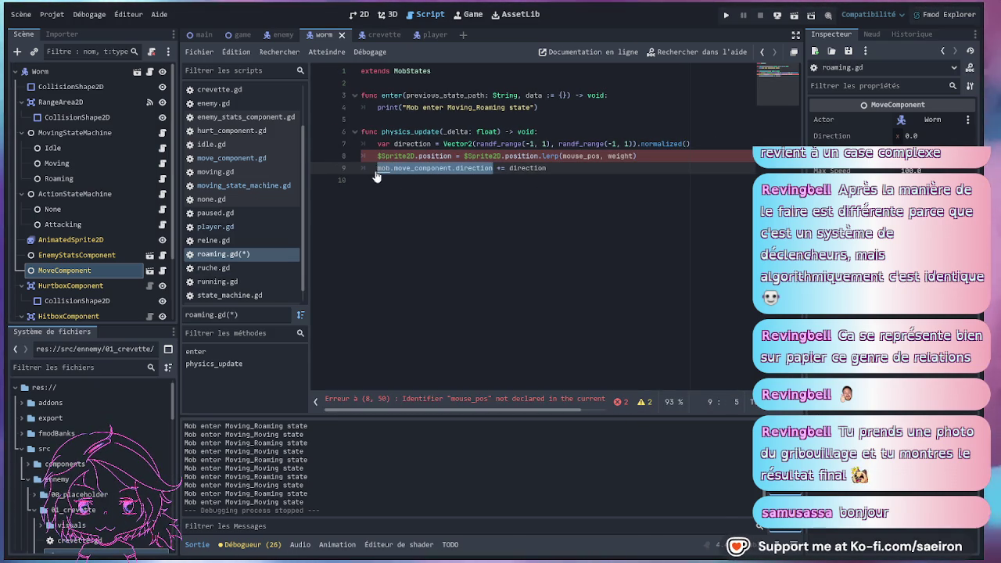
drag(452, 157, 377, 157)
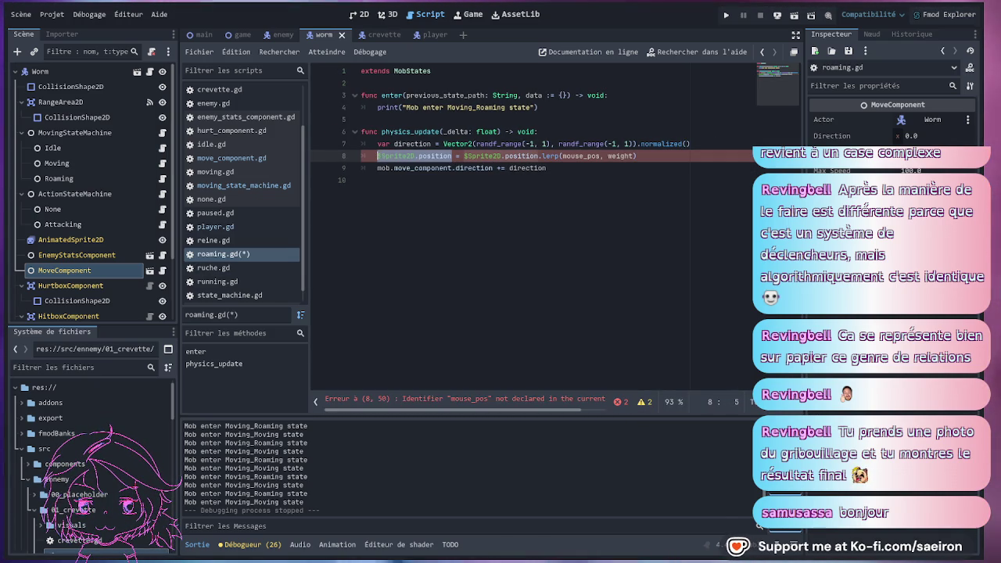
key(ctrl+v)
drag(506, 156, 579, 156)
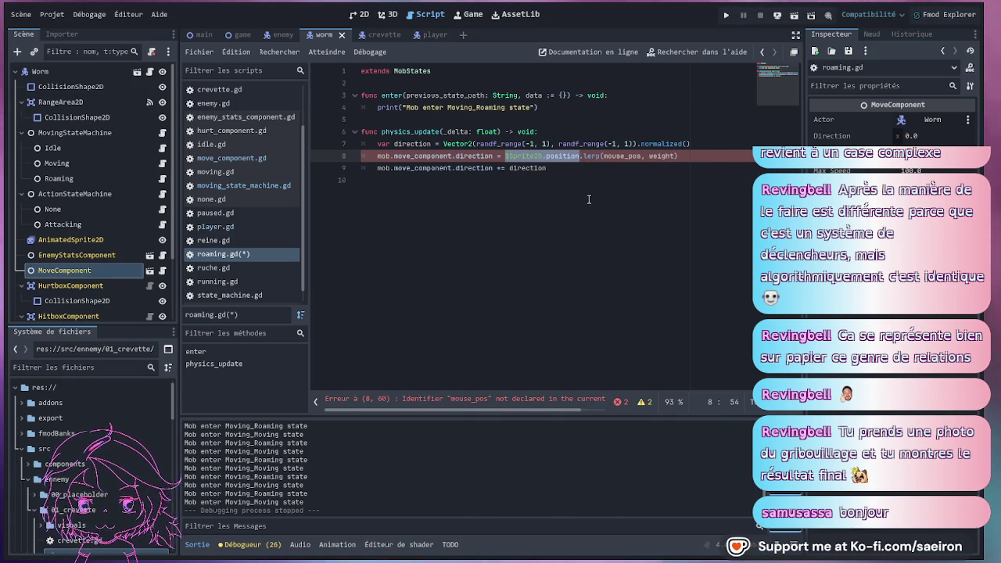
key(ctrl+v)
click(662, 157)
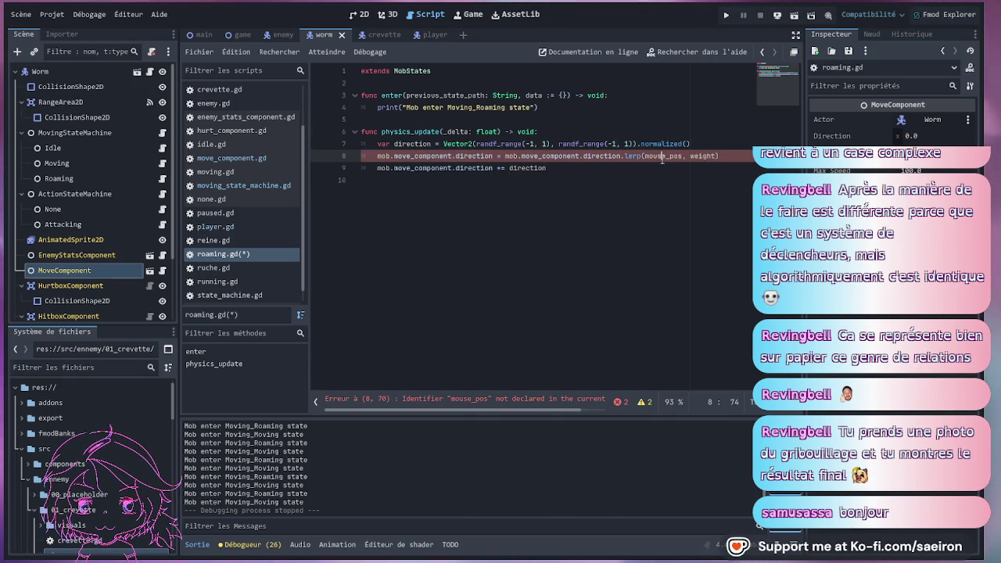
double_click(662, 157)
text(direction)
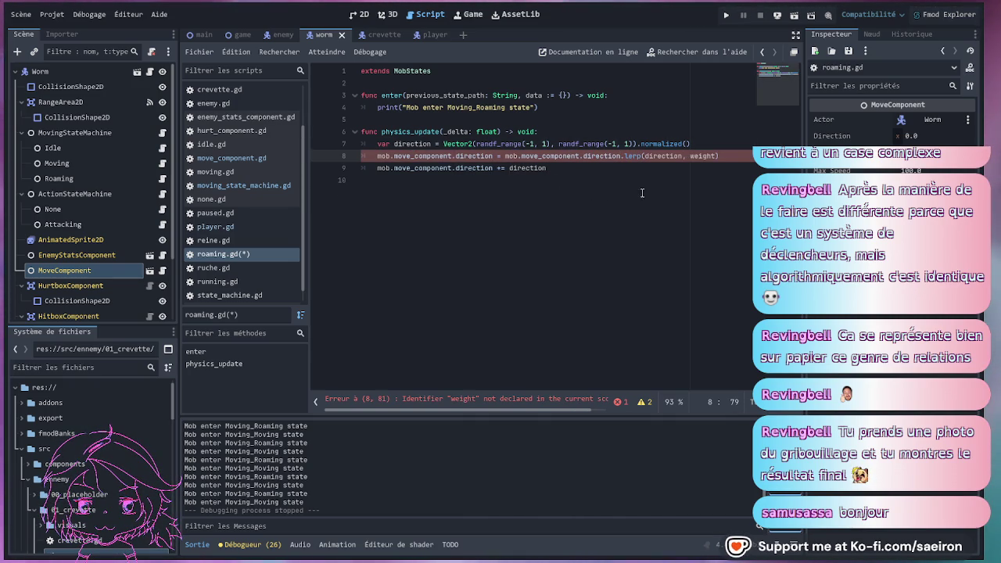
Set the lerp weight to 3, comment out the old += line 9, and save.
click(623, 176)
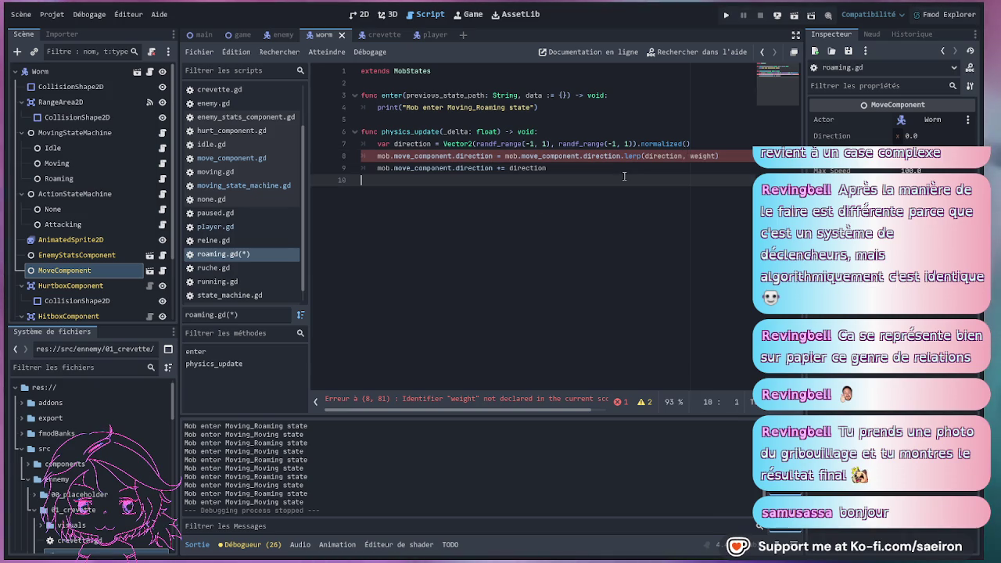
double_click(703, 156)
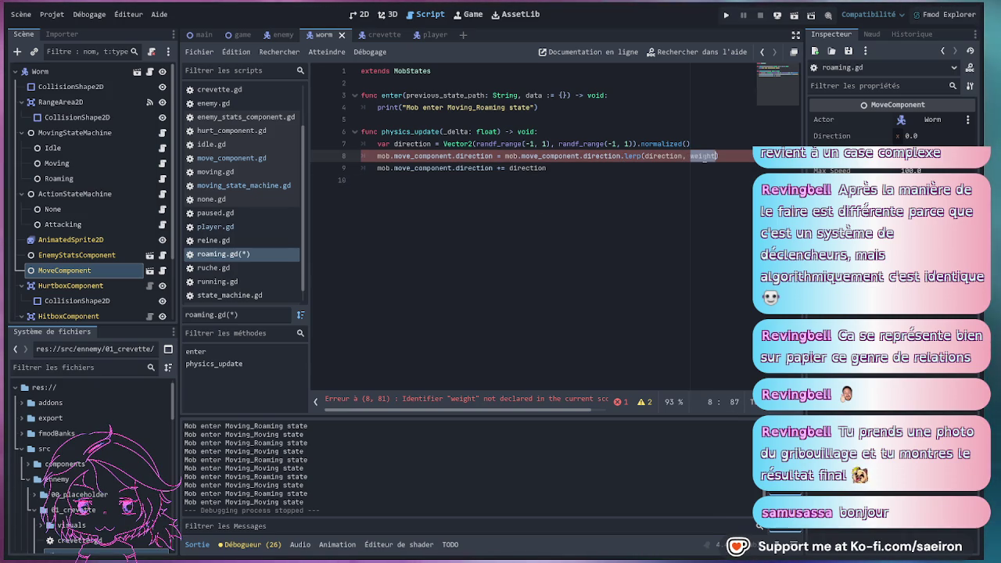
text(3)
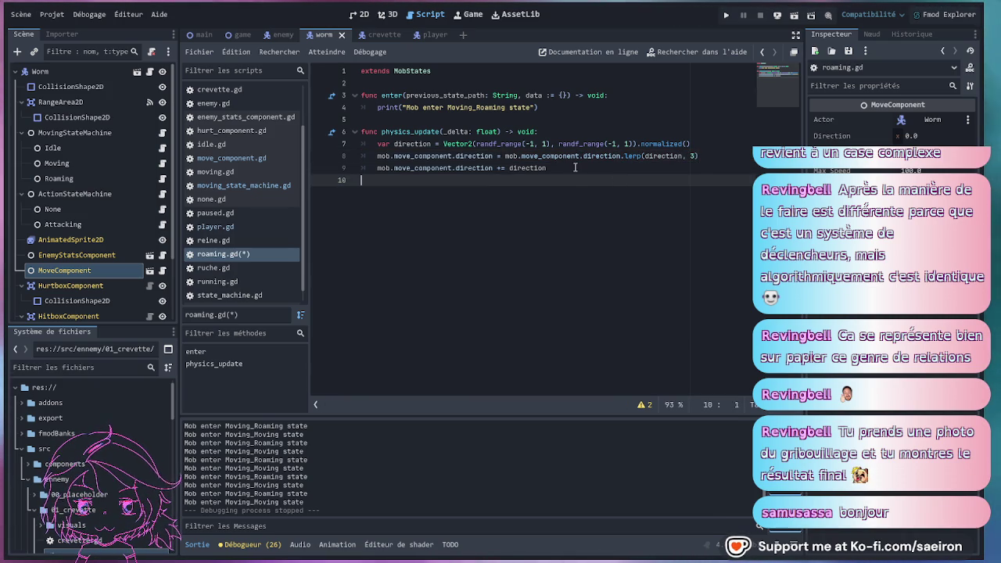
click(377, 168)
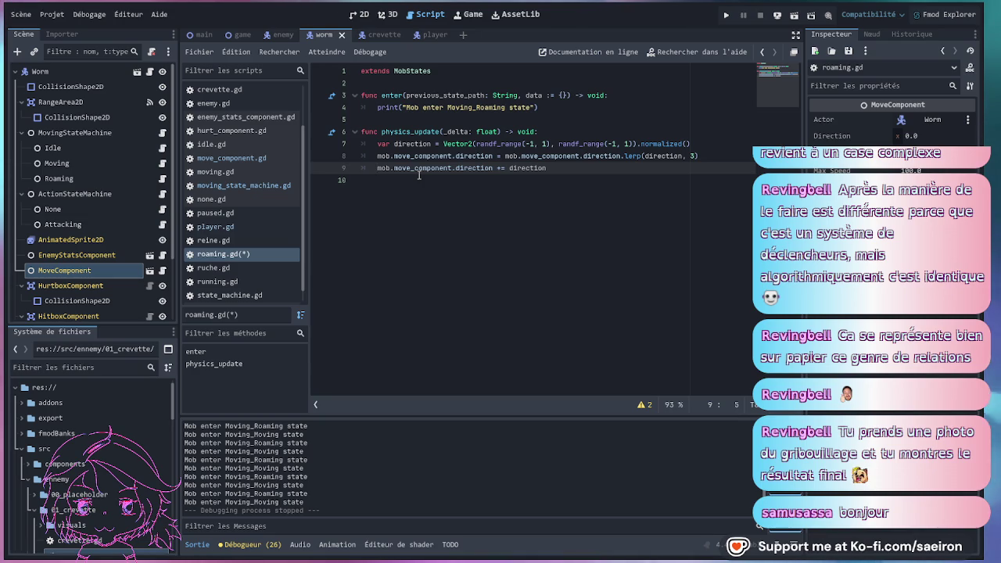
text(#)
click(418, 178)
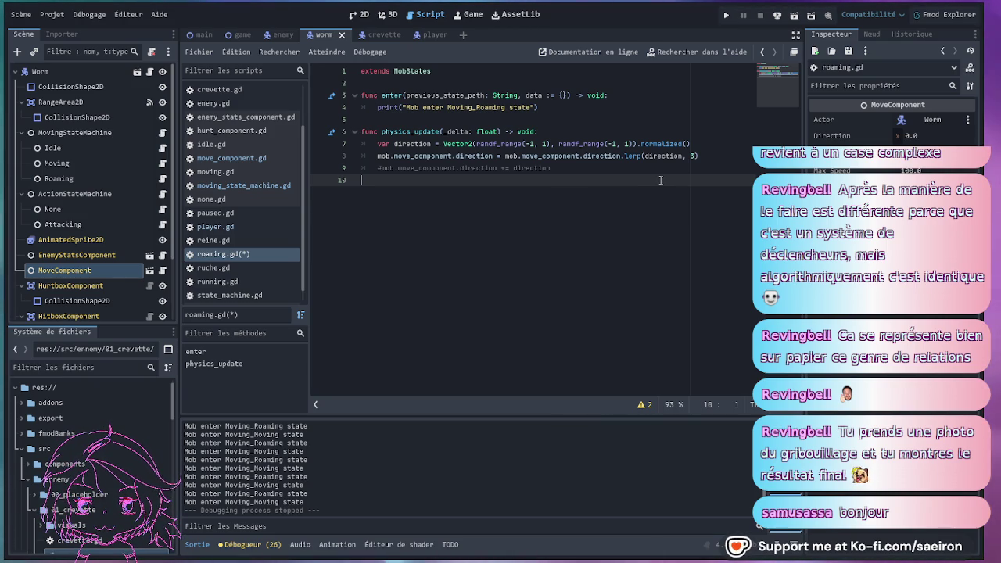
key(ctrl+s)
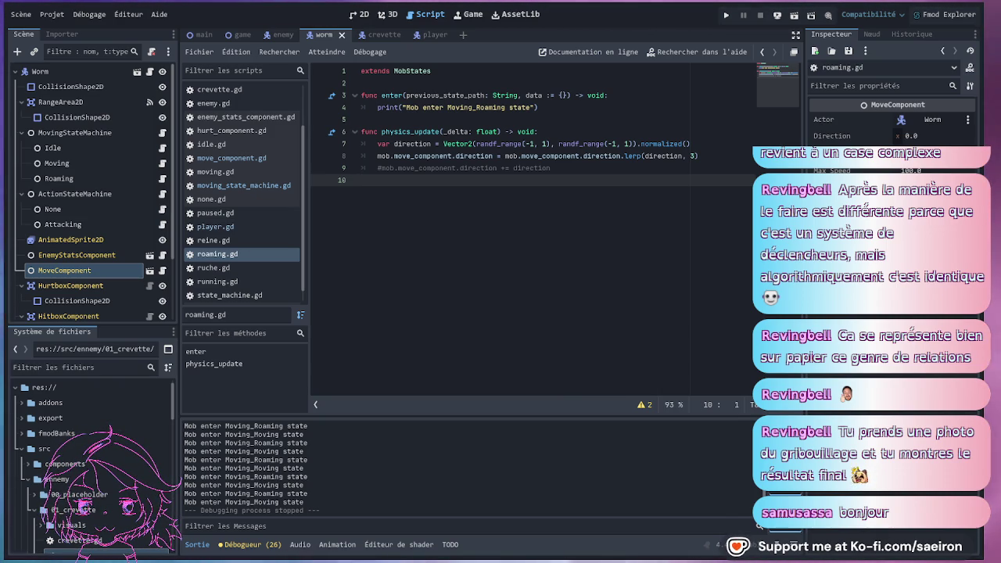
Change the lerp weight to 1, save roaming.gd, and launch the game.
click(690, 155)
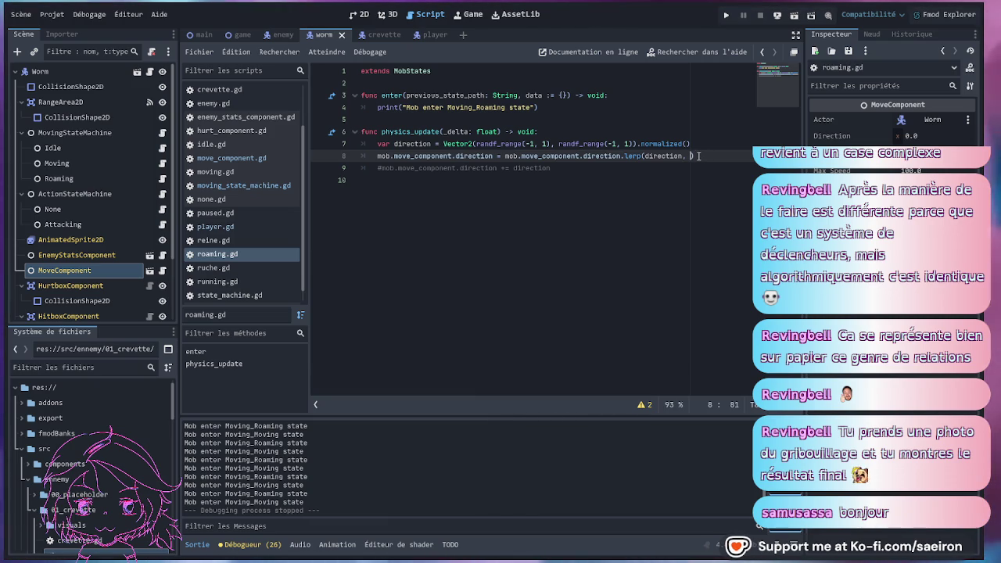
key(Delete)
text(1)
click(594, 198)
key(ctrl+s)
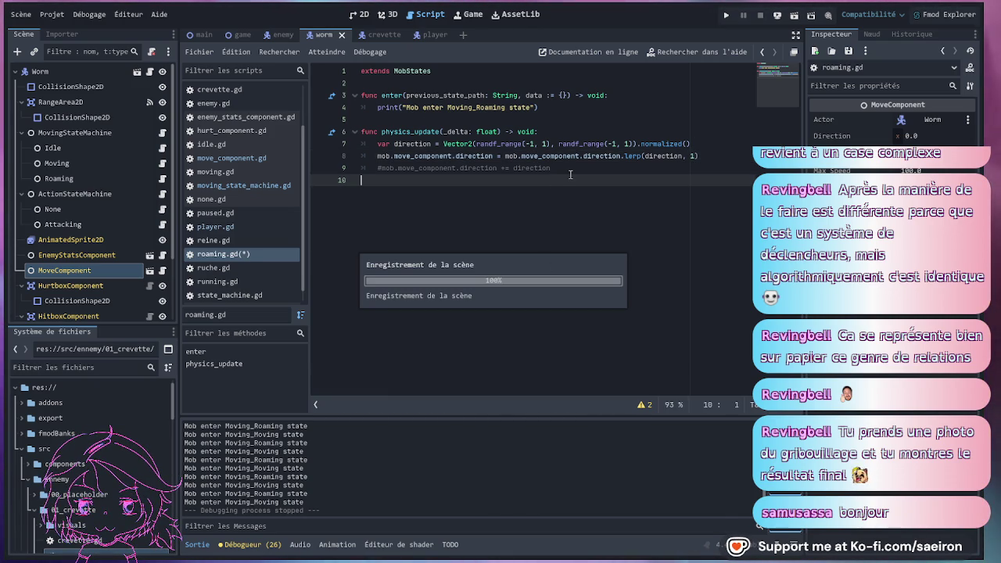
click(566, 170)
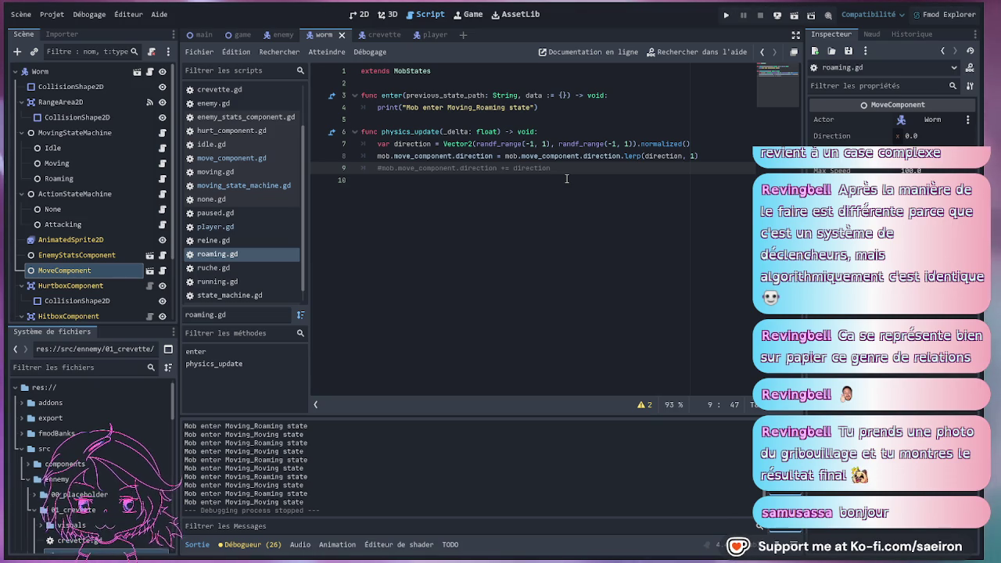
key(ctrl+s)
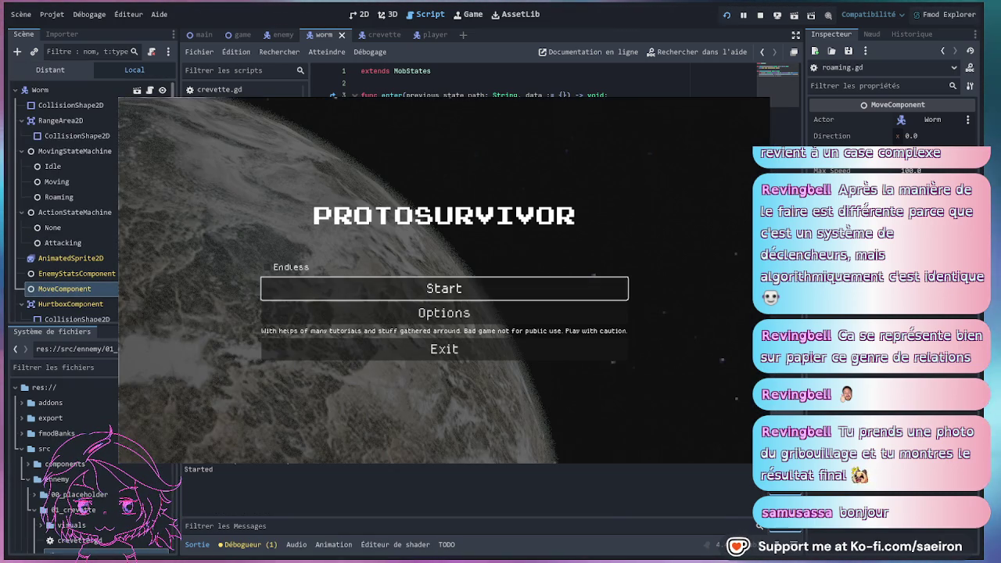
Playtest with the Thunder ship, stop the game, and set the line 8 lerp weight to 0.2.
click(471, 291)
key(Return)
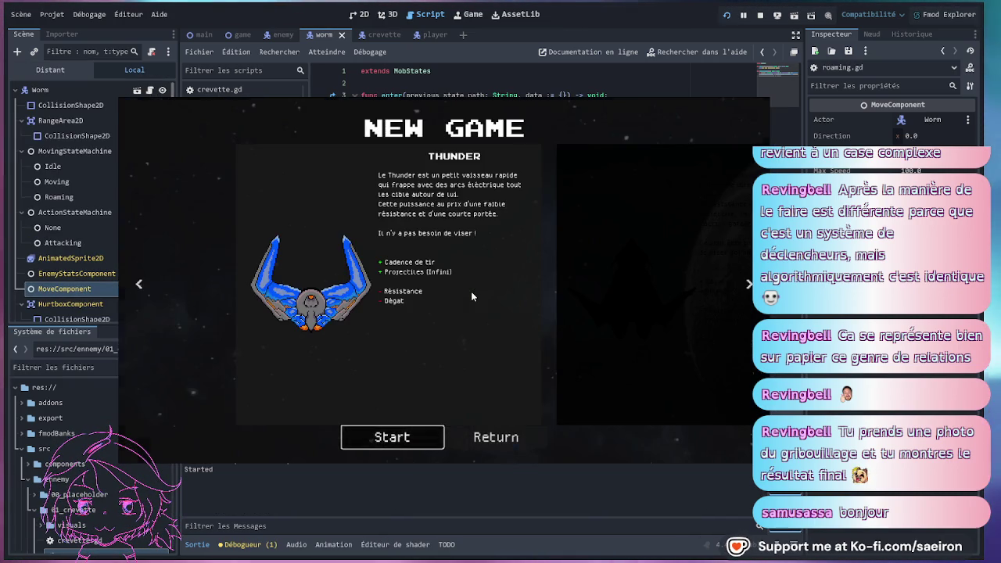
key(Return)
key(space)
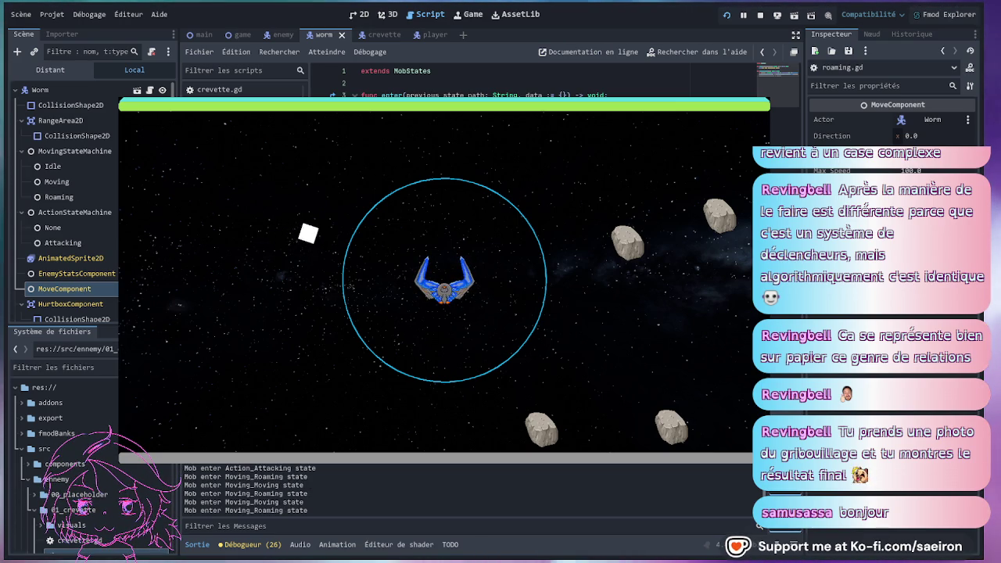
key(F8)
click(708, 155)
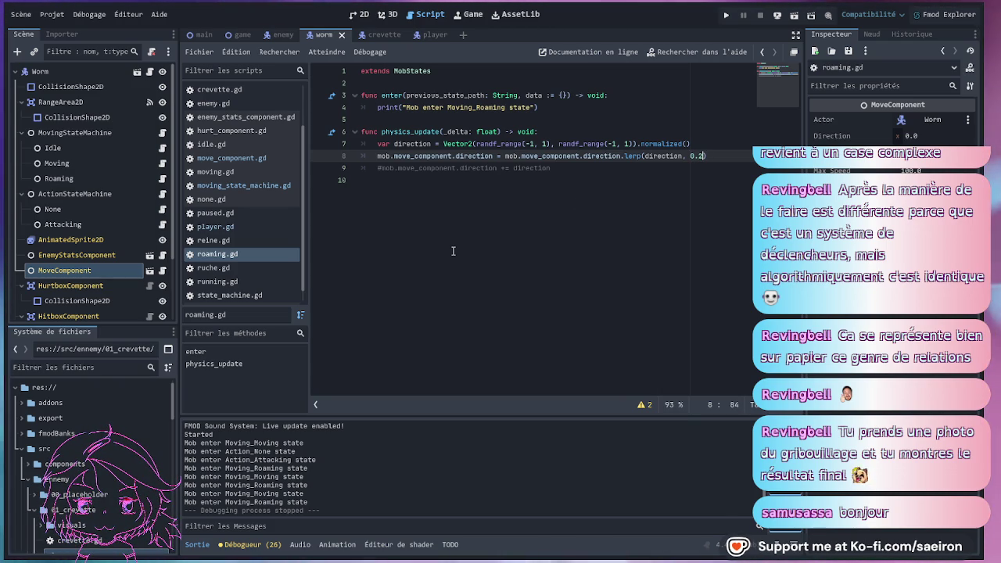
After stopping the test, change the lerp weight from 0.2 to 0.5, save, and relaunch.
key(ctrl+s)
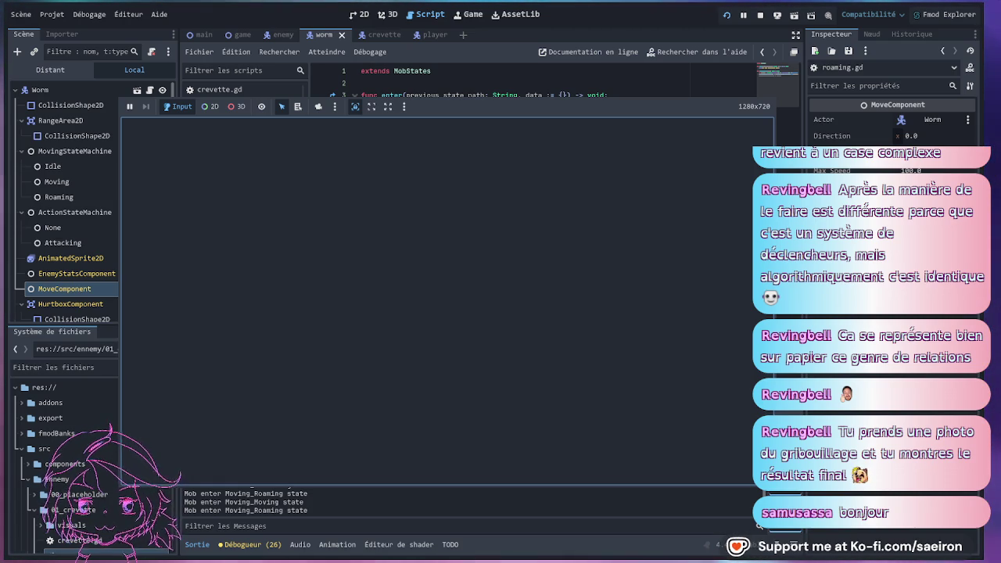
key(F8)
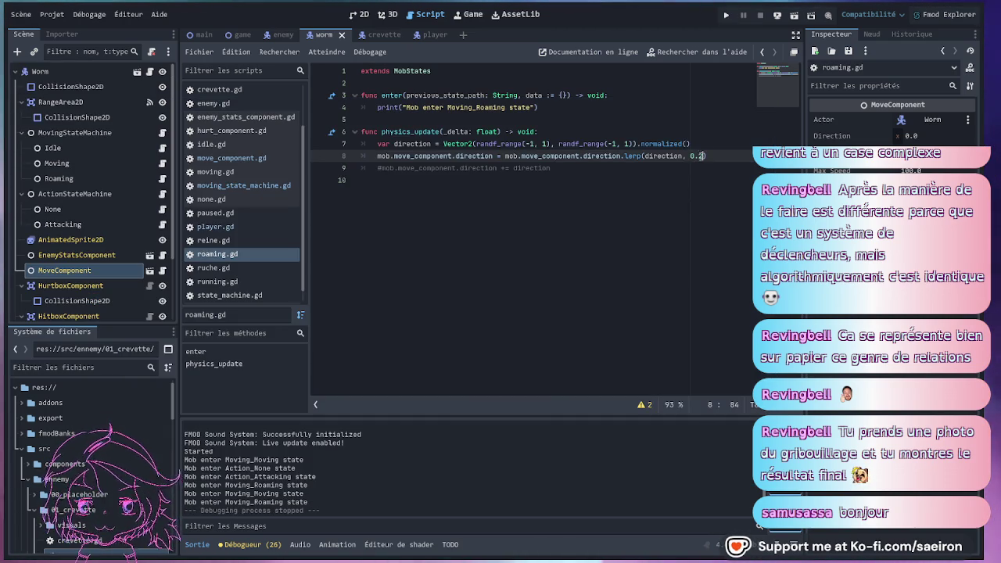
key(BackSpace)
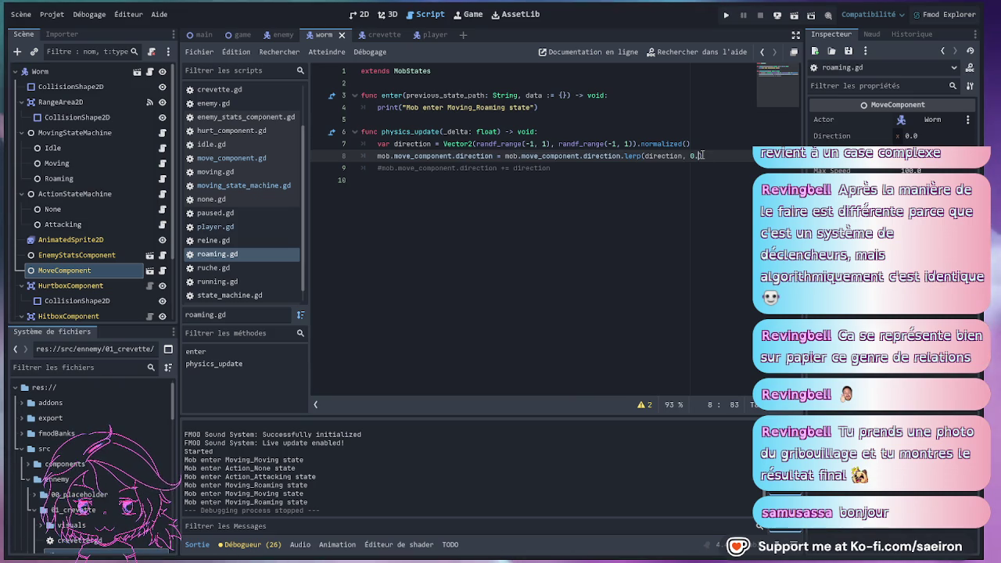
text(5)
key(ctrl+s)
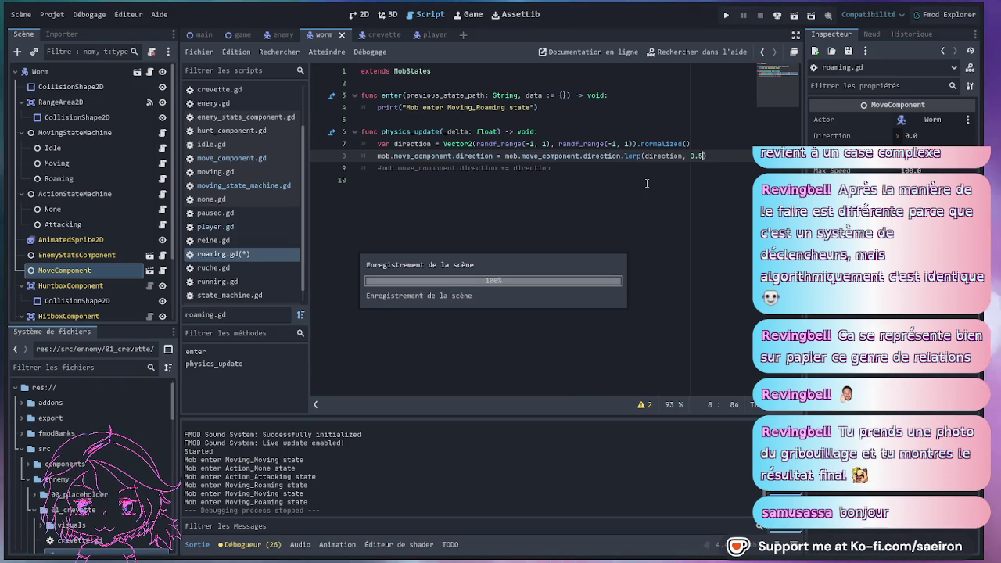
click(658, 185)
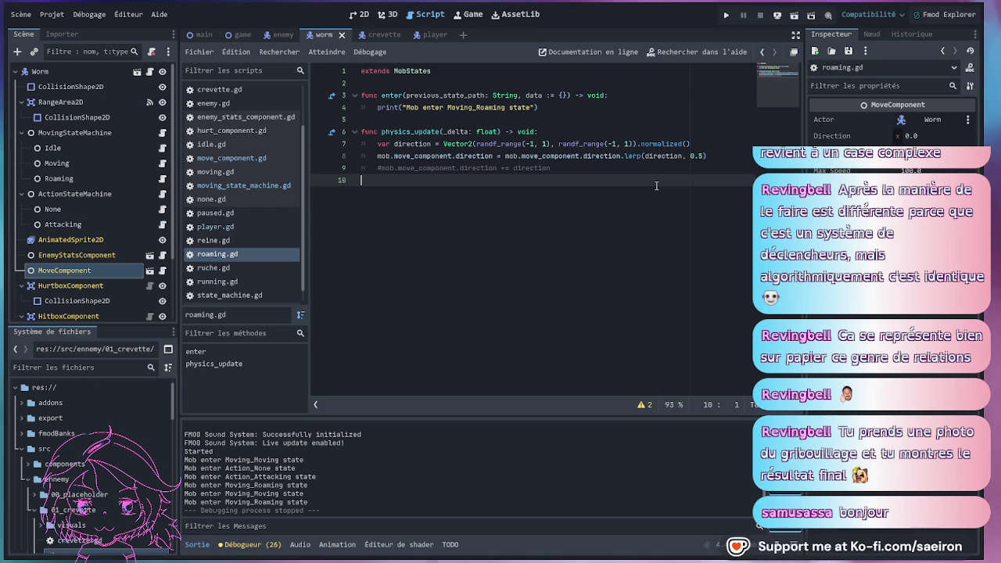
key(ctrl+s)
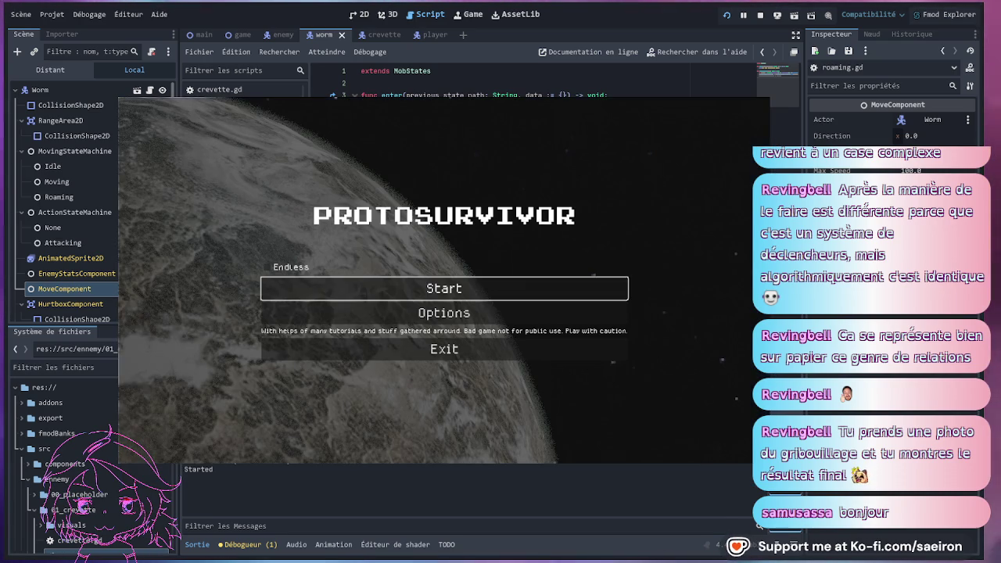
Playtest from the main menu, stop it, change the lerp weight to 0.3, and rerun.
click(503, 286)
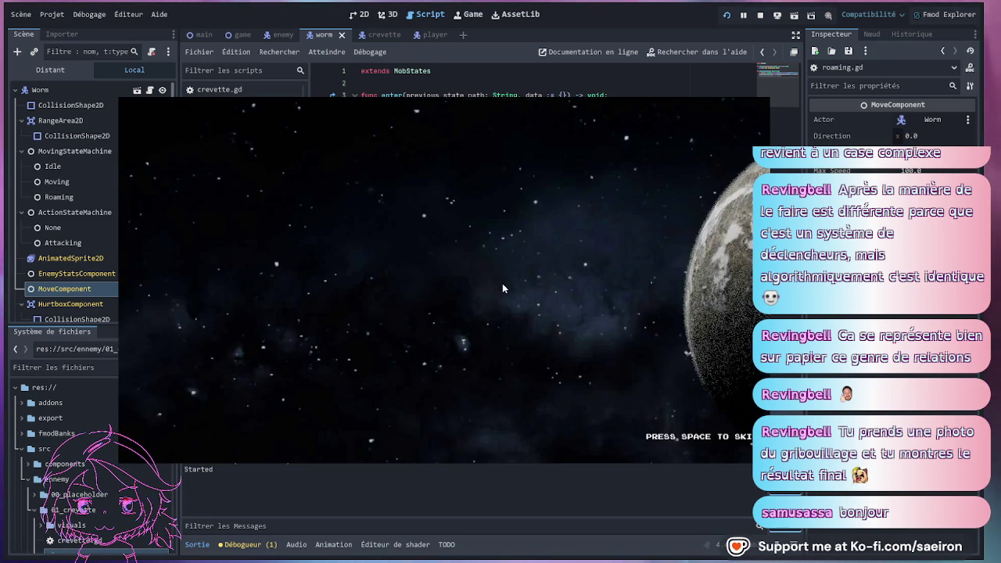
key(space)
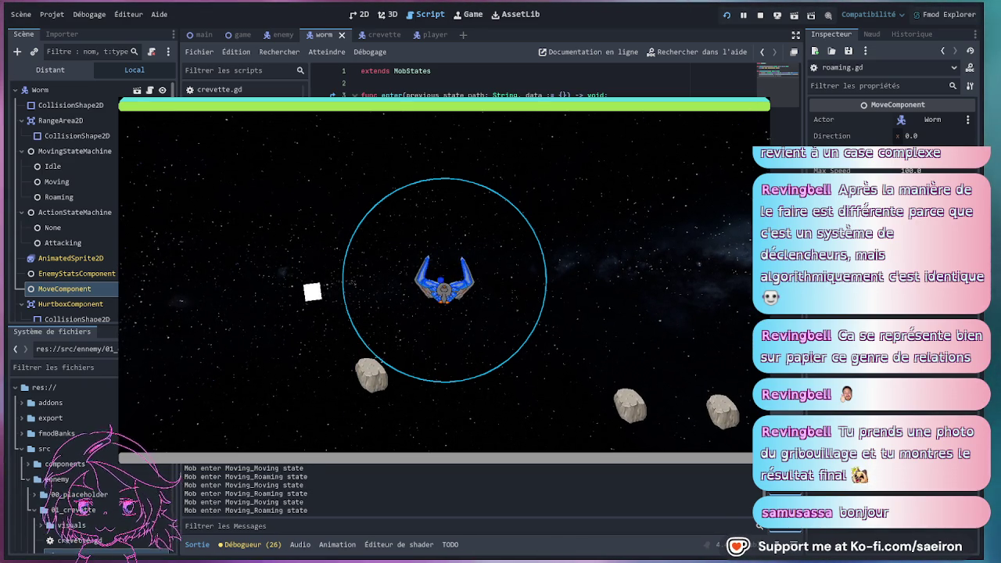
key(F8)
click(706, 155)
key(BackSpace)
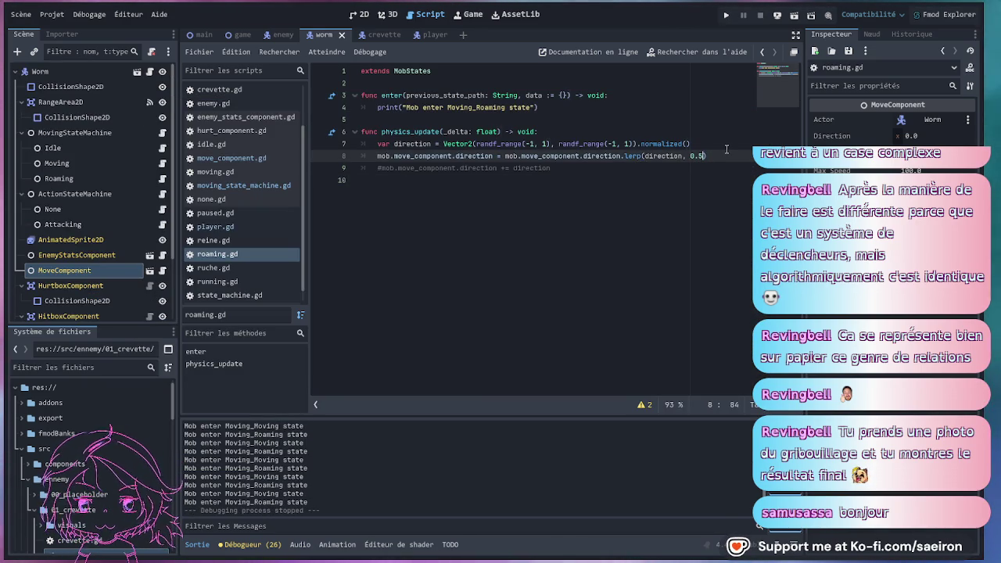
text(3)
key(F5)
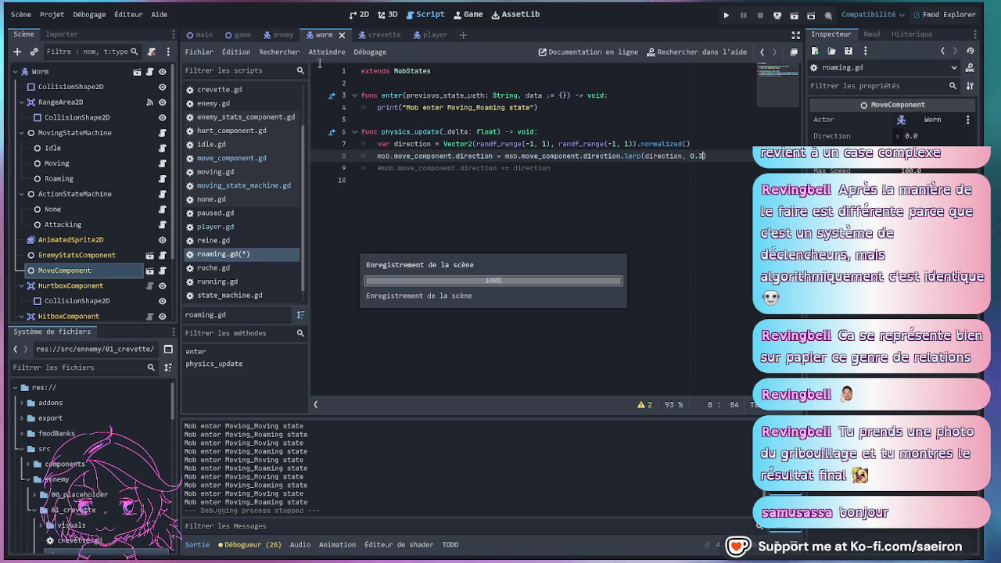
click(508, 195)
key(F5)
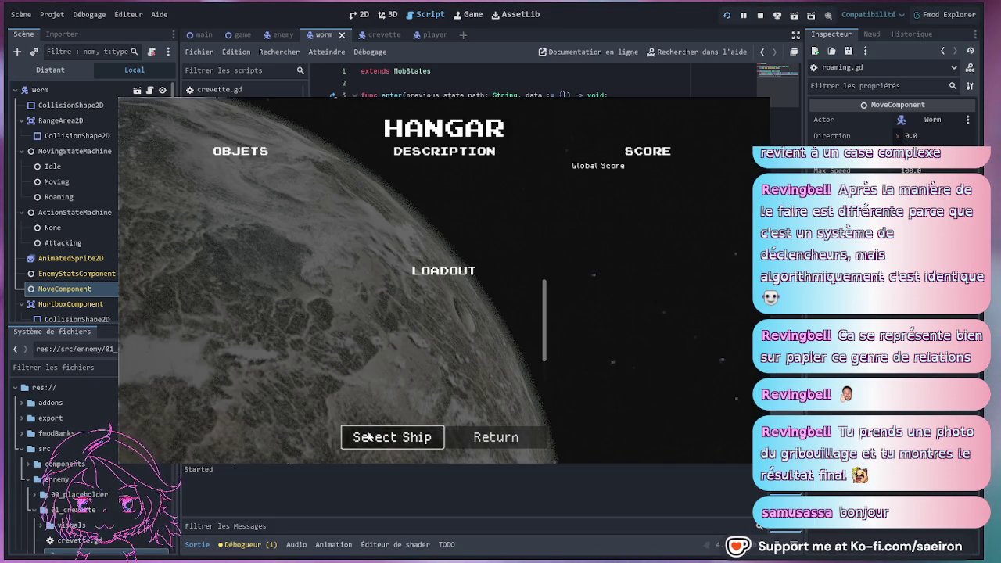
Playtest with weight 0.3, pick the staff upgrade at level up, stop, and select the commented line.
click(376, 432)
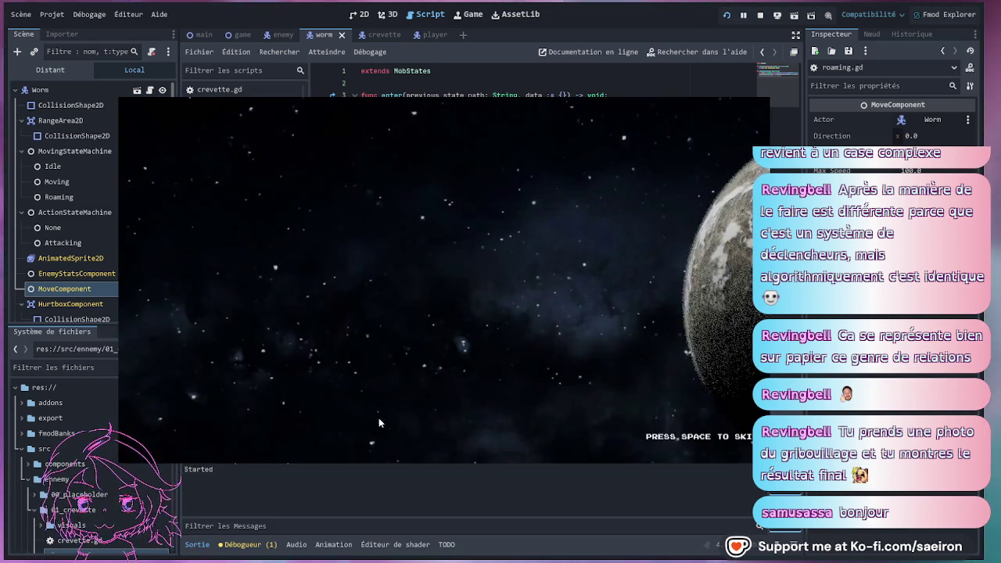
key(space)
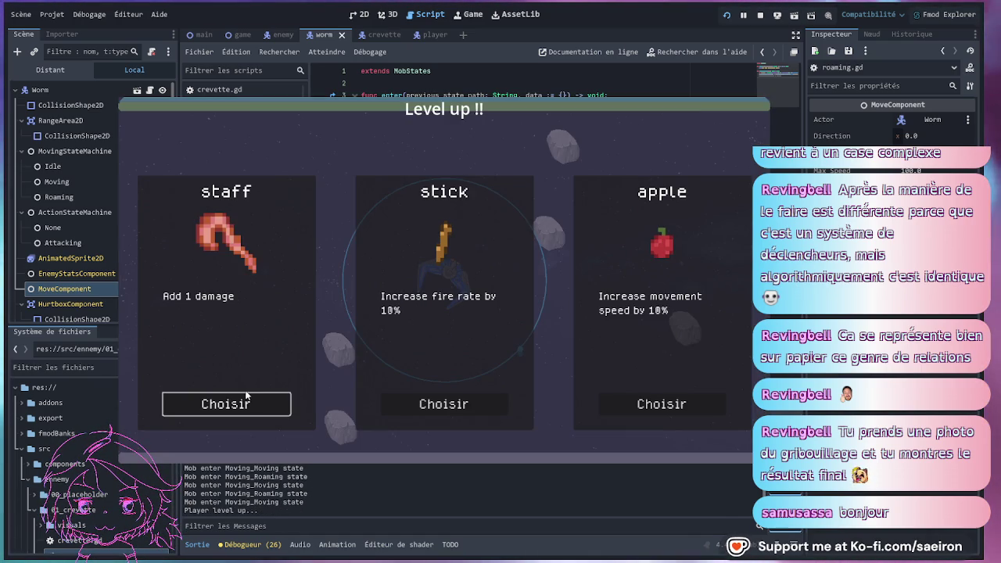
click(246, 396)
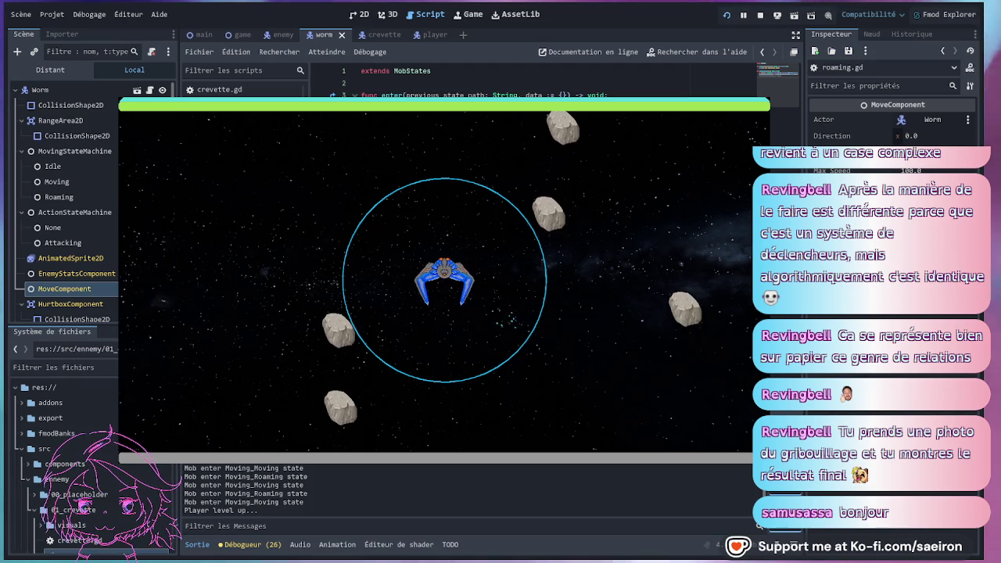
key(F8)
mouse_move(313, 179)
mouse_down()
mouse_move(305, 158)
mouse_move(303, 175)
mouse_up()
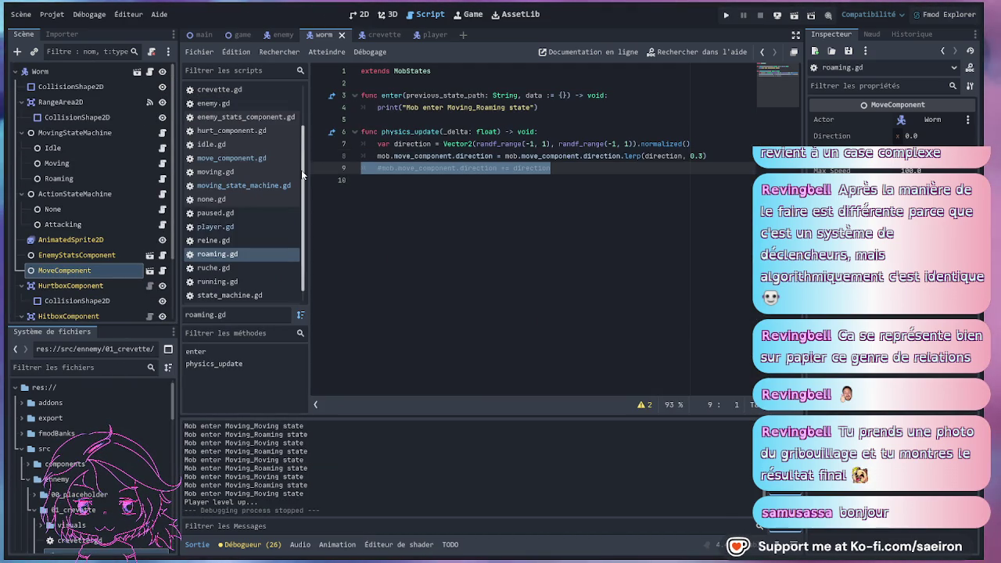
Delete the commented-out += direction line from roaming.gd.
key(Delete)
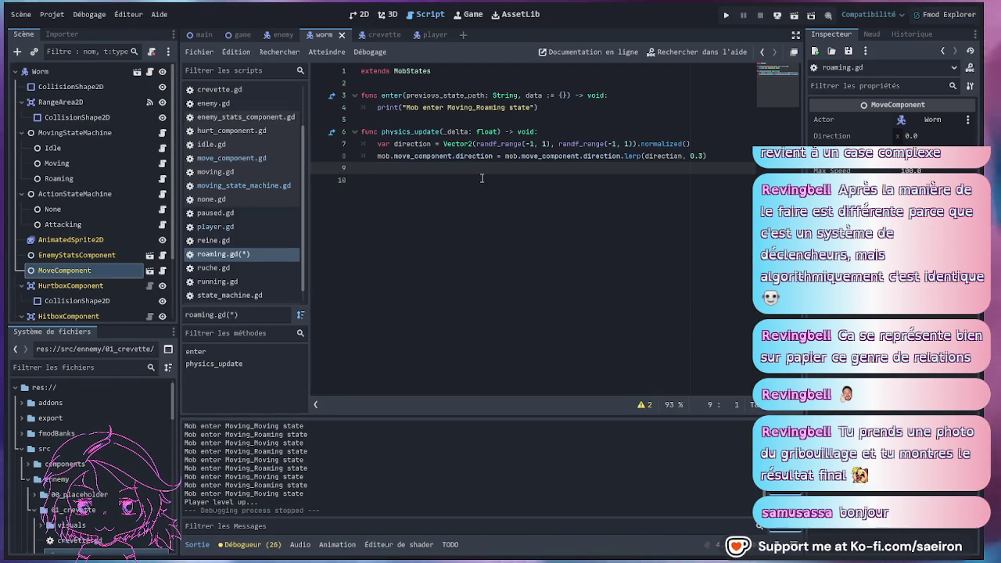
click(481, 178)
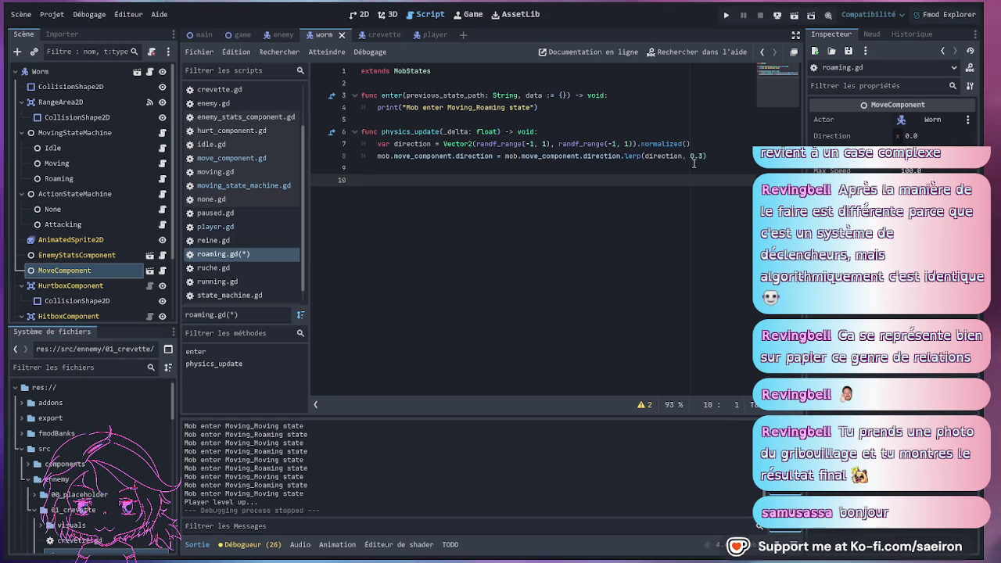
key(Up)
key(Up)
key(End)
Declare a float weight variable of 0.3 below the extends line.
click(407, 87)
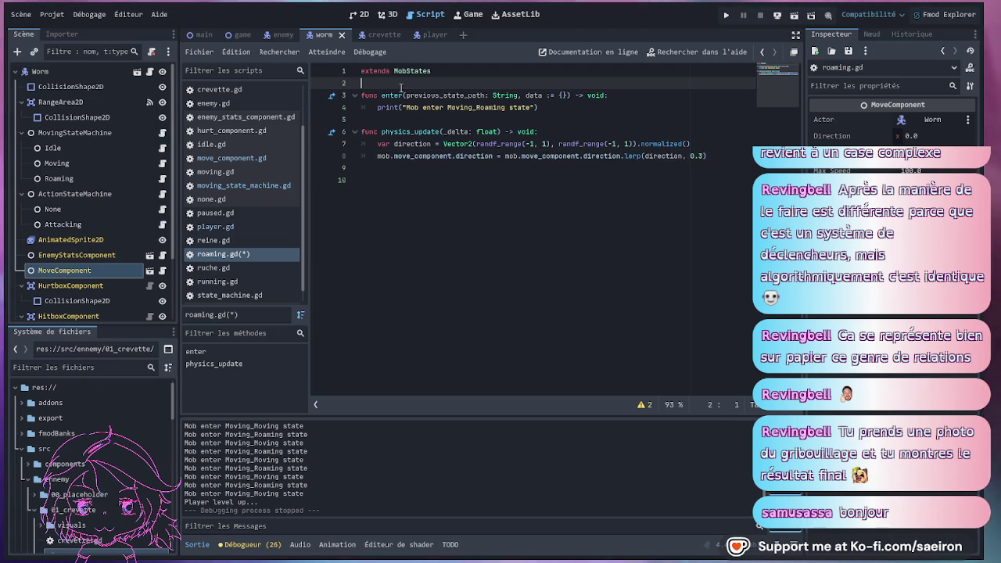
key(Return)
key(Return)
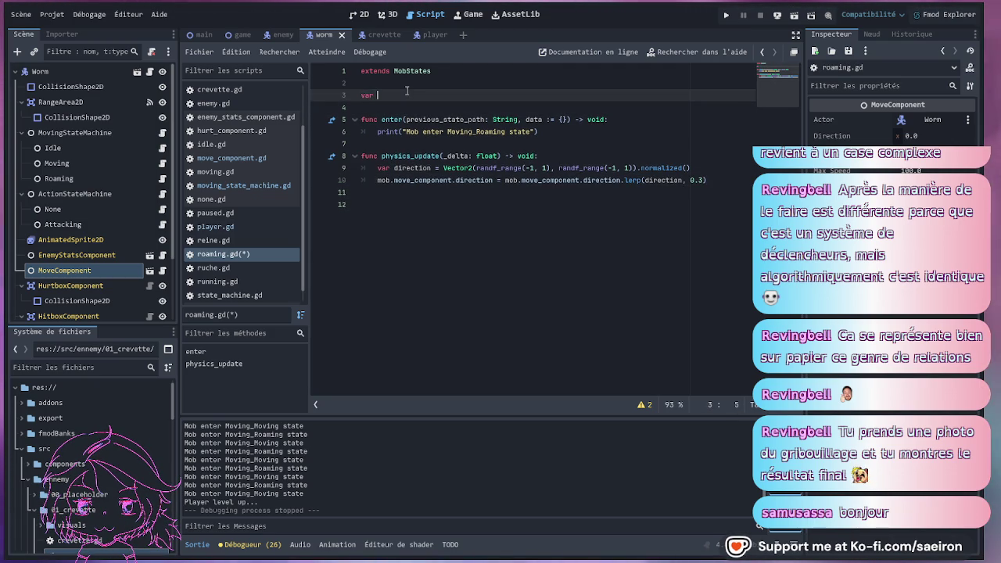
text(var wei)
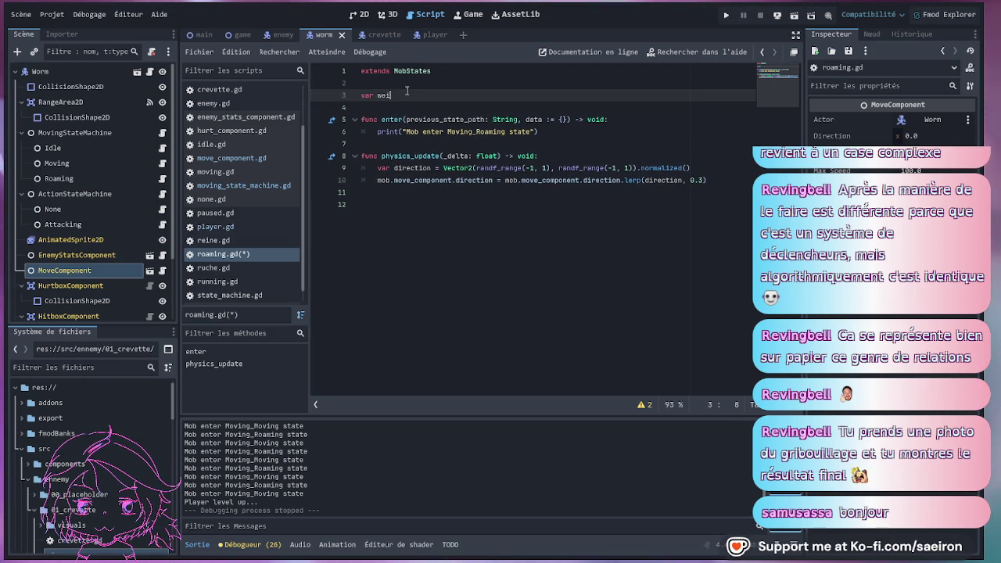
text(gth)
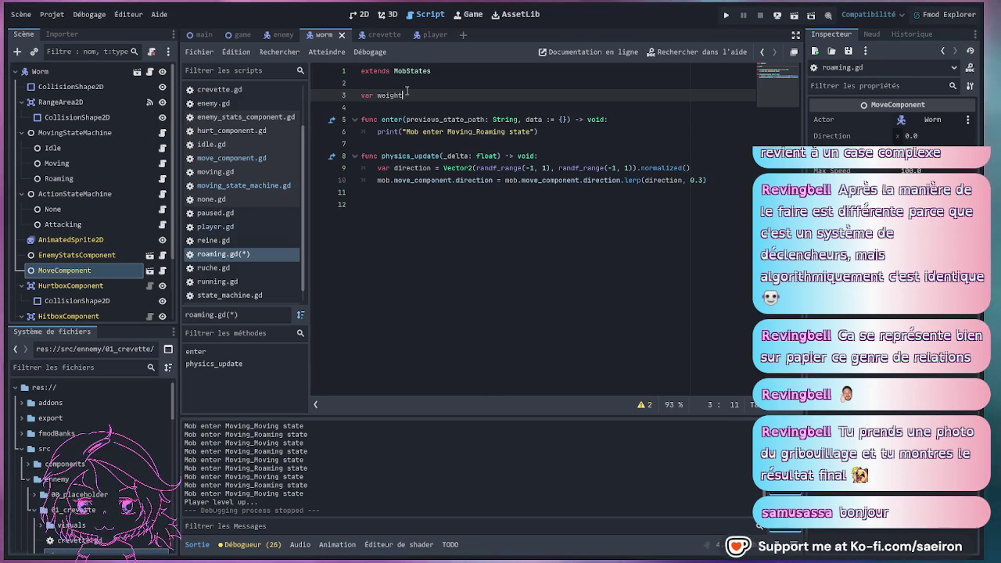
text(0.3)
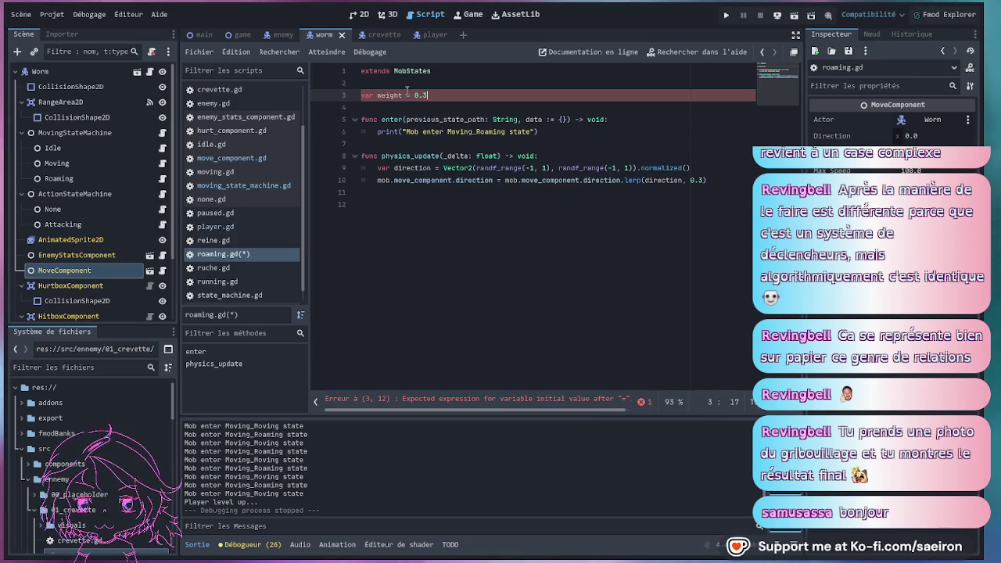
key(Left)
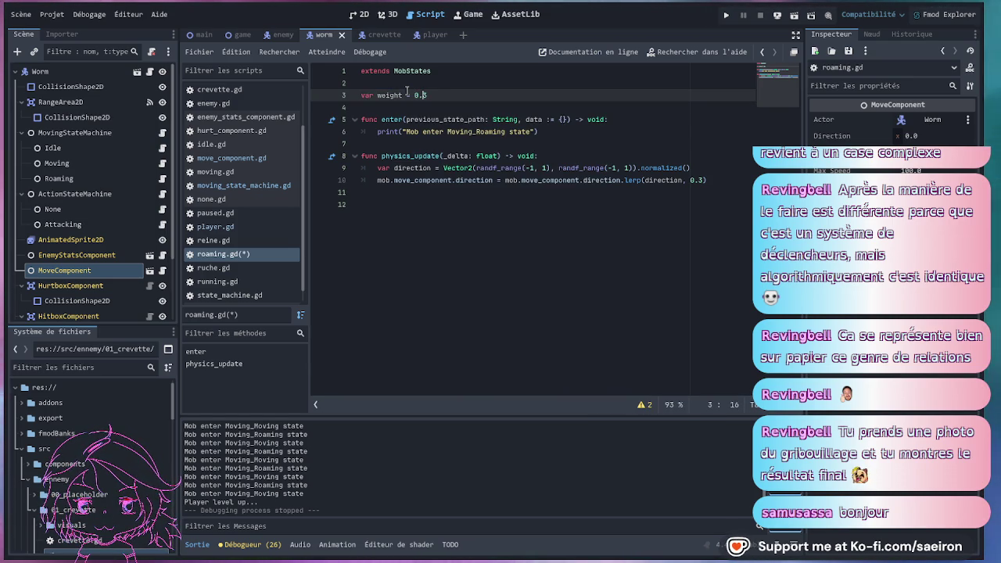
key(BackSpace)
key(BackSpace)
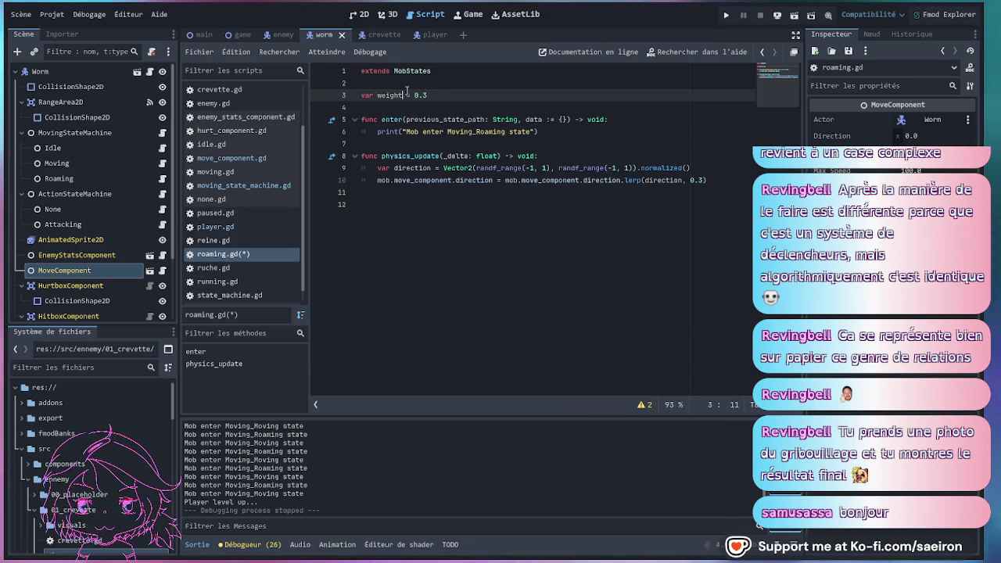
text(: float)
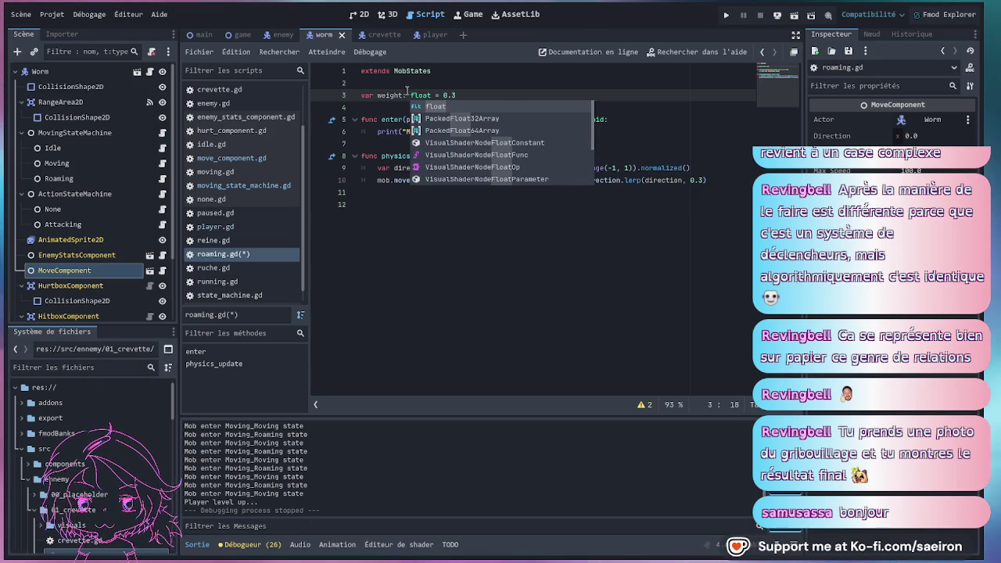
click(451, 84)
Replace the hardcoded 0.3 in the lerp call with the weight variable.
double_click(389, 95)
key(ctrl+c)
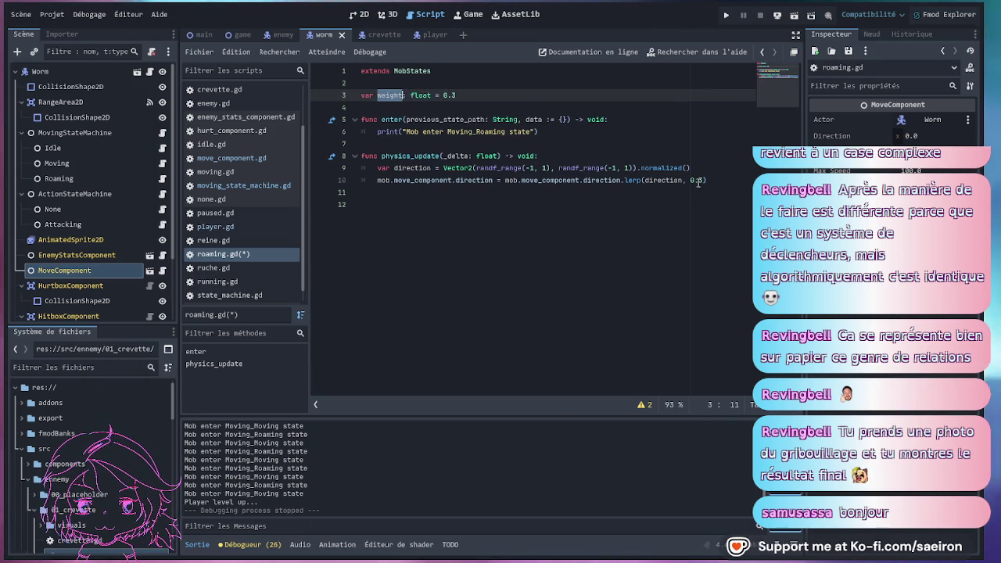
click(696, 179)
double_click(695, 180)
key(ctrl+v)
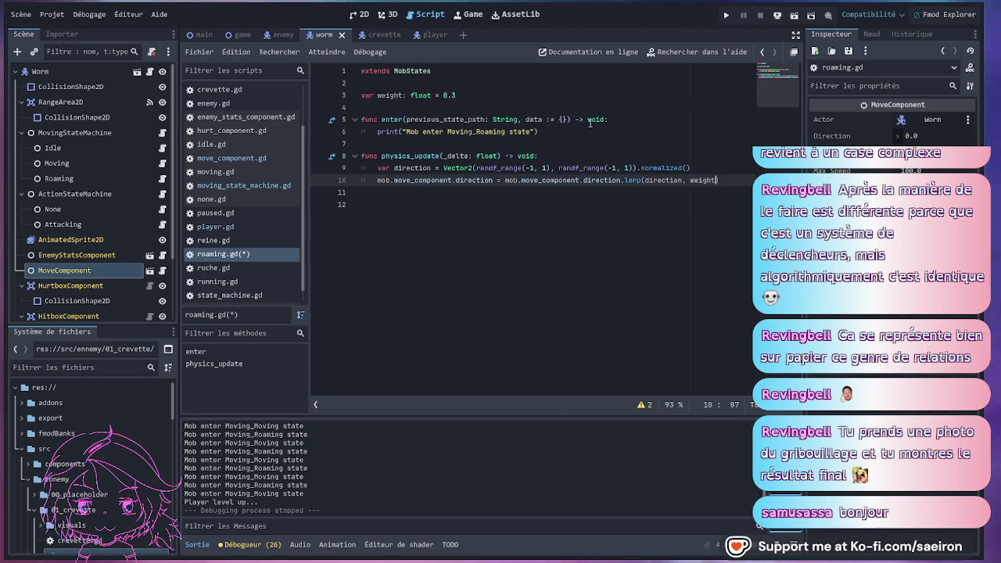
Add a comment line above the weight declaration and save roaming.gd.
click(387, 86)
key(Return)
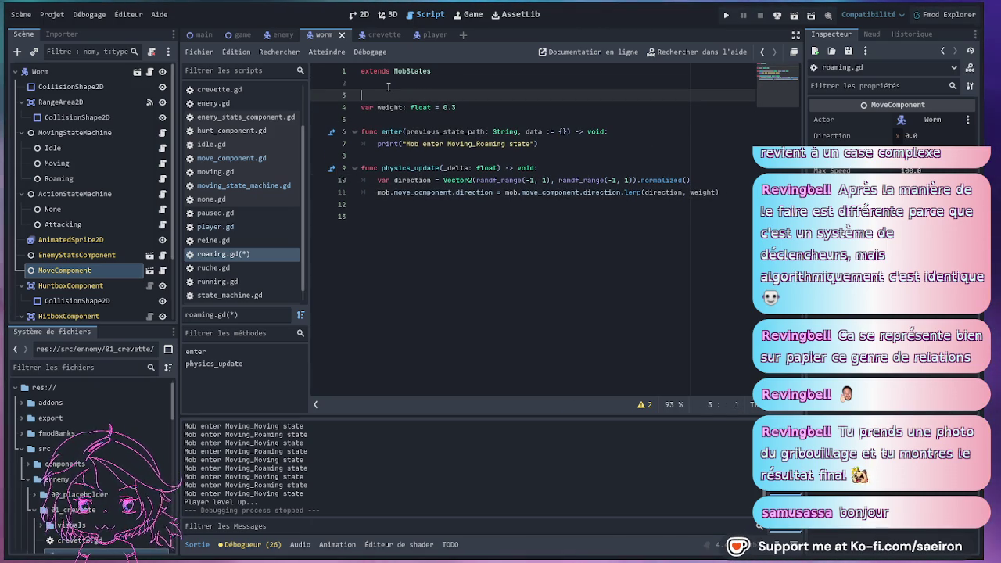
text(#Le)
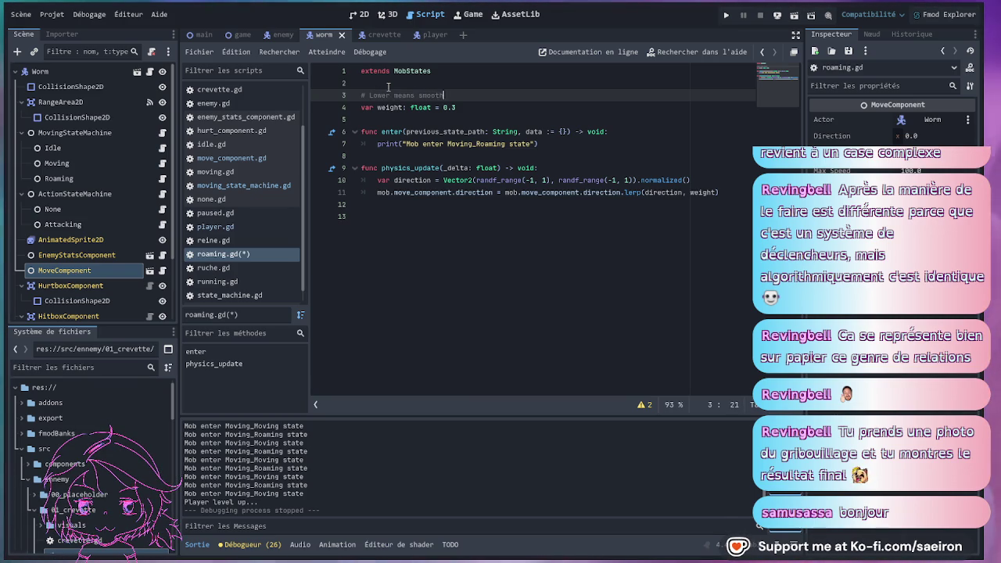
key(ctrl+s)
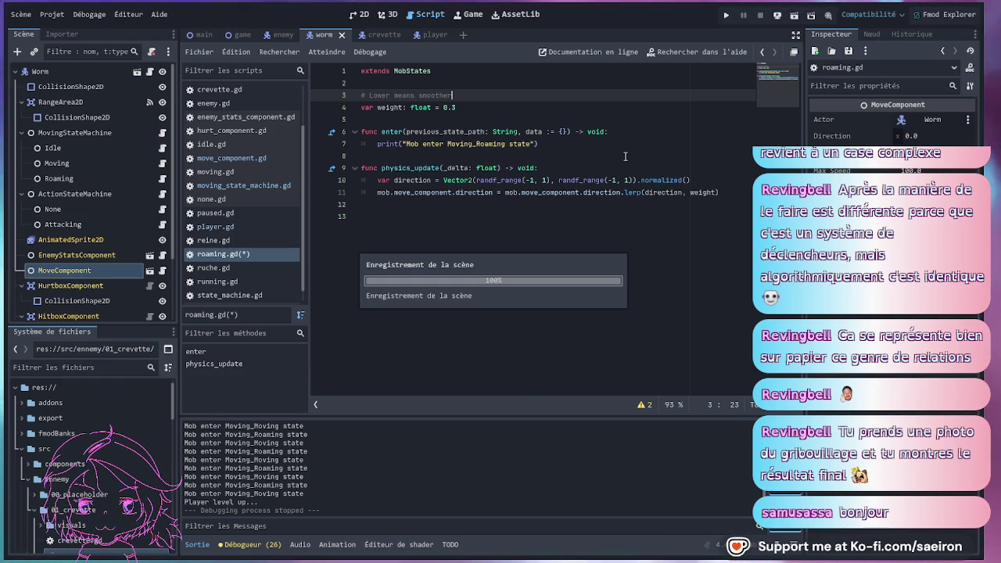
click(500, 201)
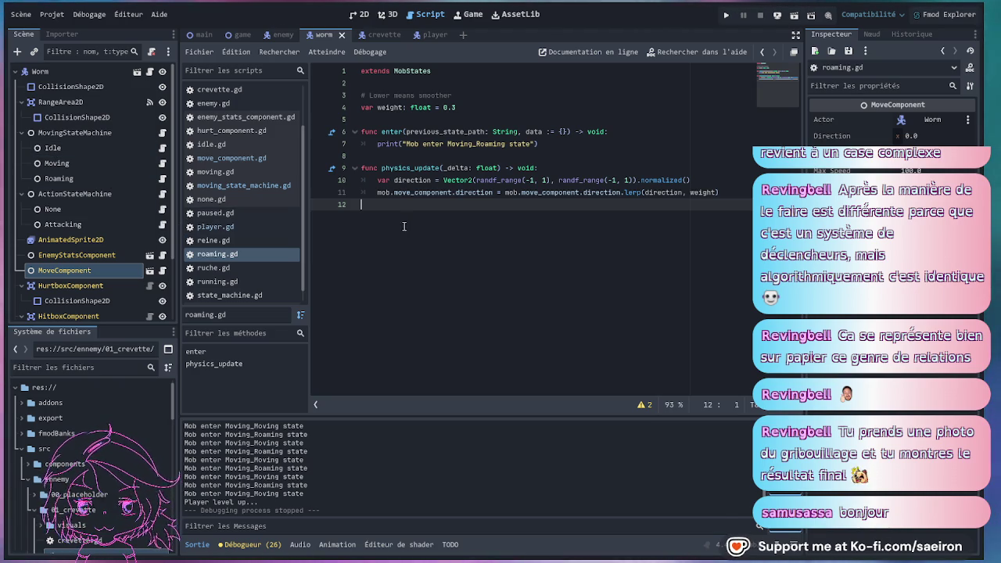
Enlarge the file tree and output log, then open cracheur.tscn from the FileSystem dock.
drag(93, 322, 93, 271)
drag(488, 416, 406, 400)
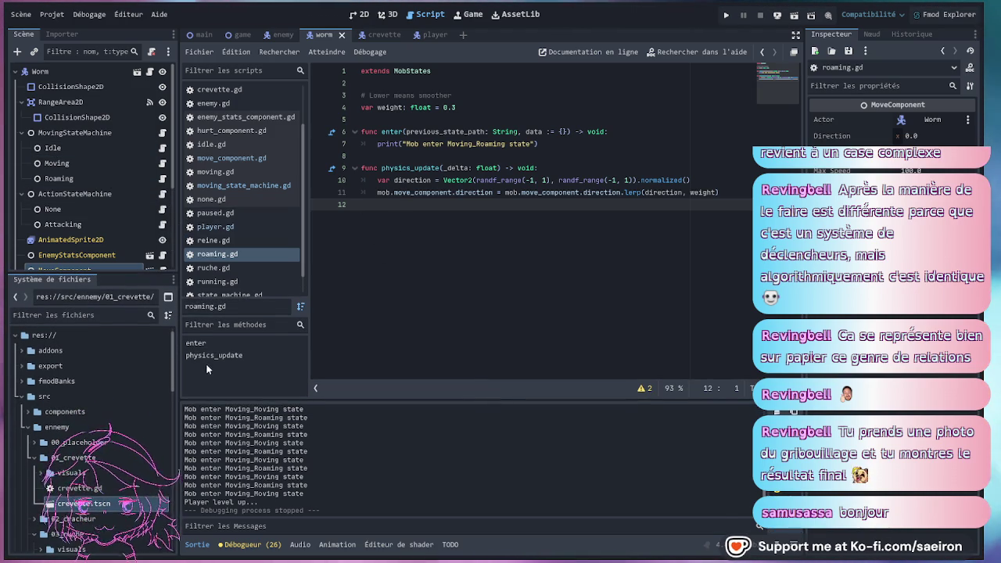
drag(179, 373, 208, 374)
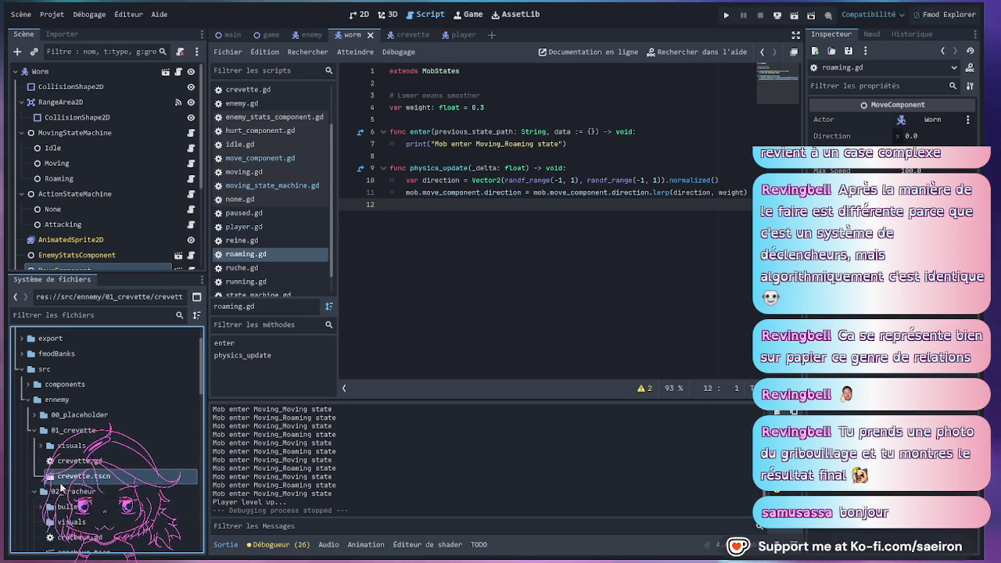
scroll(35, 486, down, 3)
scroll(35, 487, up, 1)
double_click(62, 468)
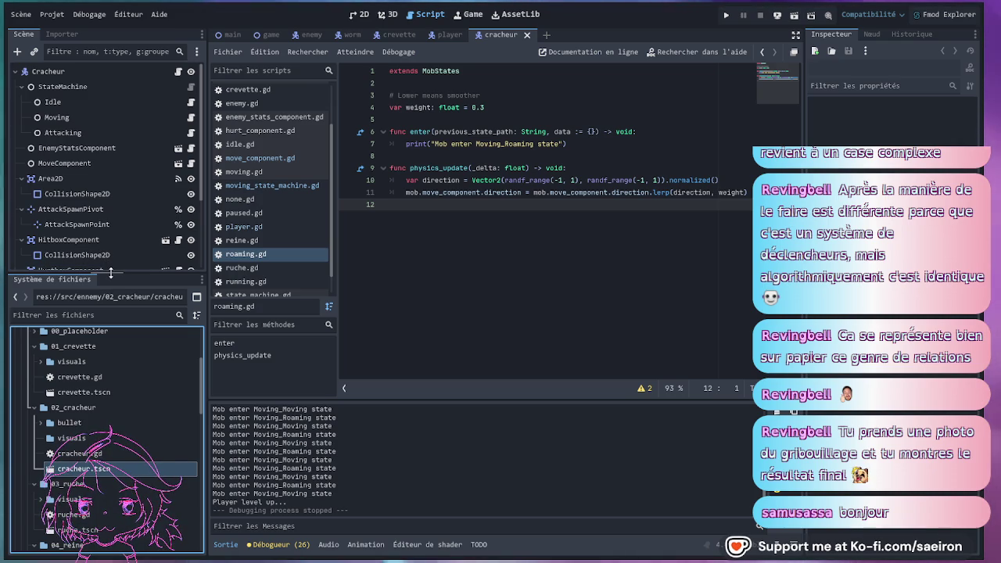
Reorder the scene tabs so worm is last, and give the scene tree more height.
drag(111, 271, 111, 273)
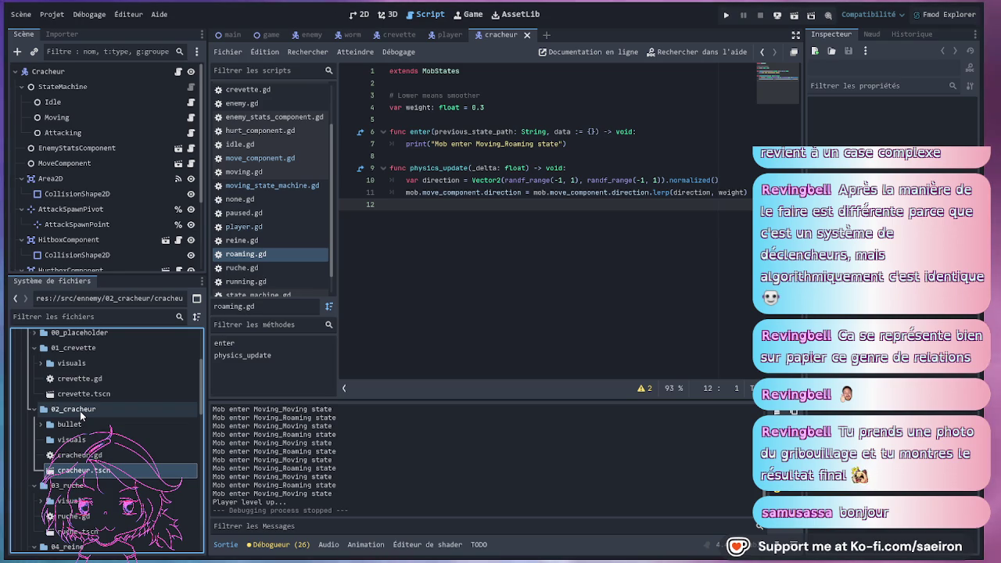
scroll(80, 410, up, 2)
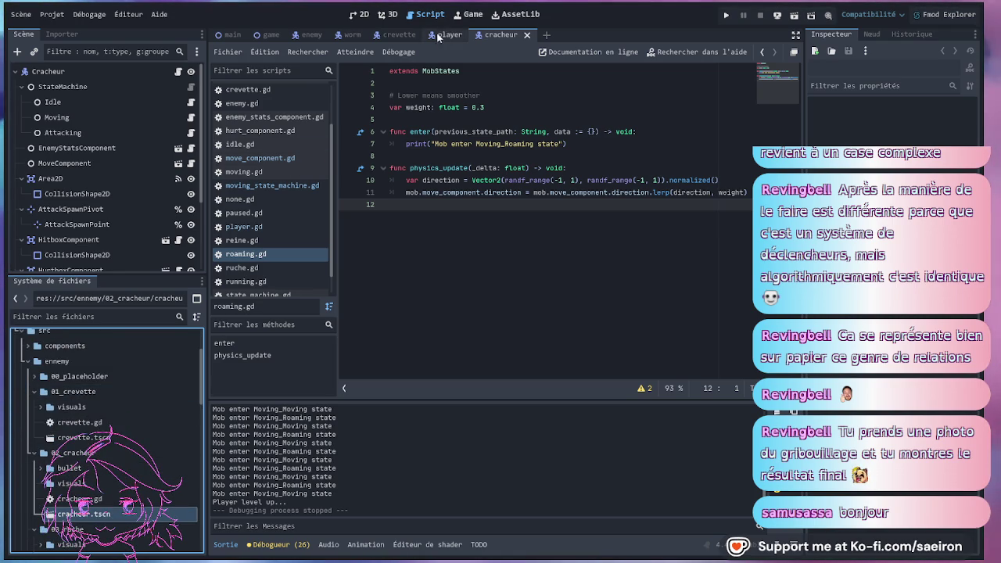
mouse_move(438, 39)
mouse_down()
mouse_move(355, 34)
mouse_move(529, 36)
mouse_up()
click(462, 34)
drag(122, 273, 122, 340)
Compare scenes: view crevette, the worm's HurtComponent, and the cracheur's StateMachine, then return to worm.
click(408, 35)
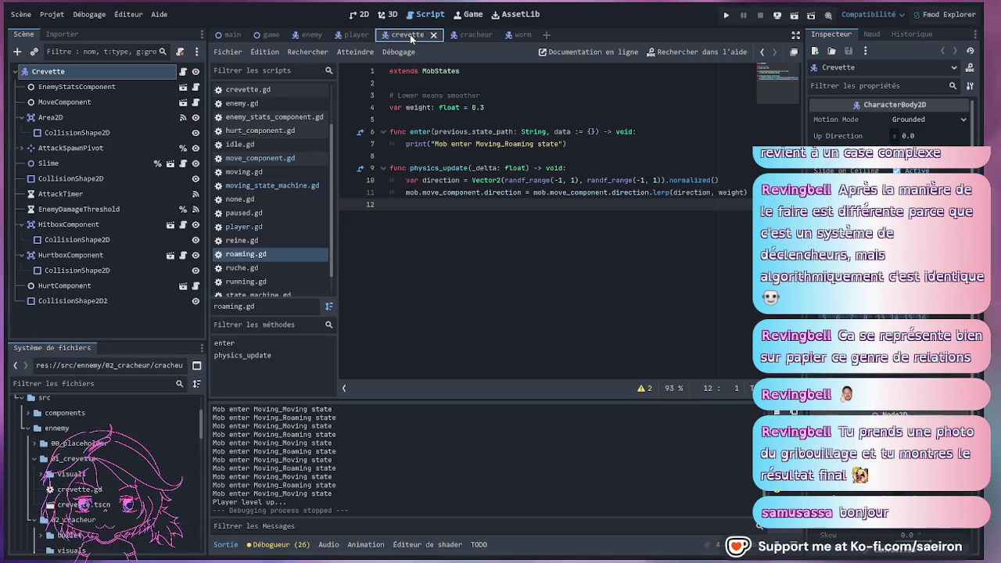
click(509, 35)
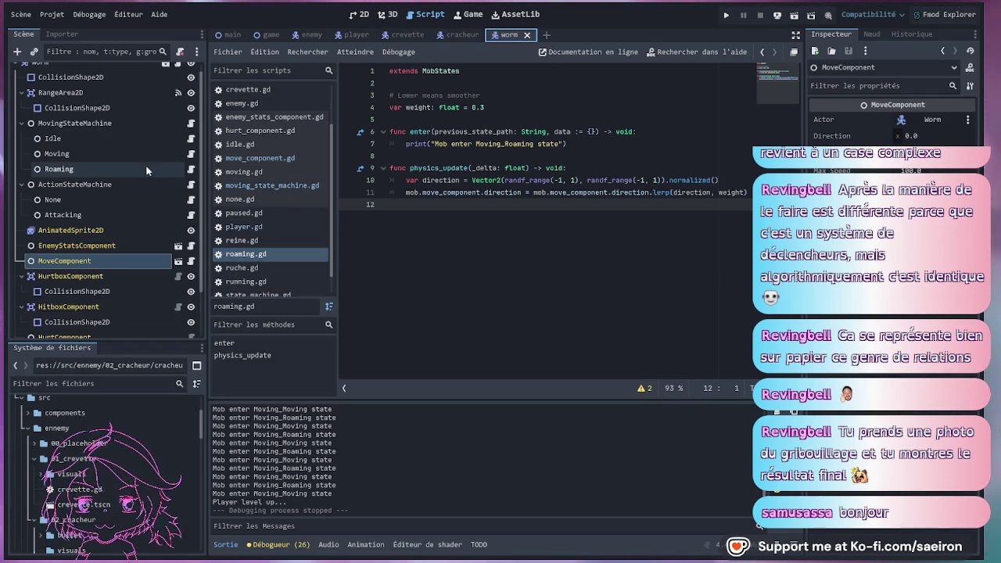
scroll(80, 268, down, 3)
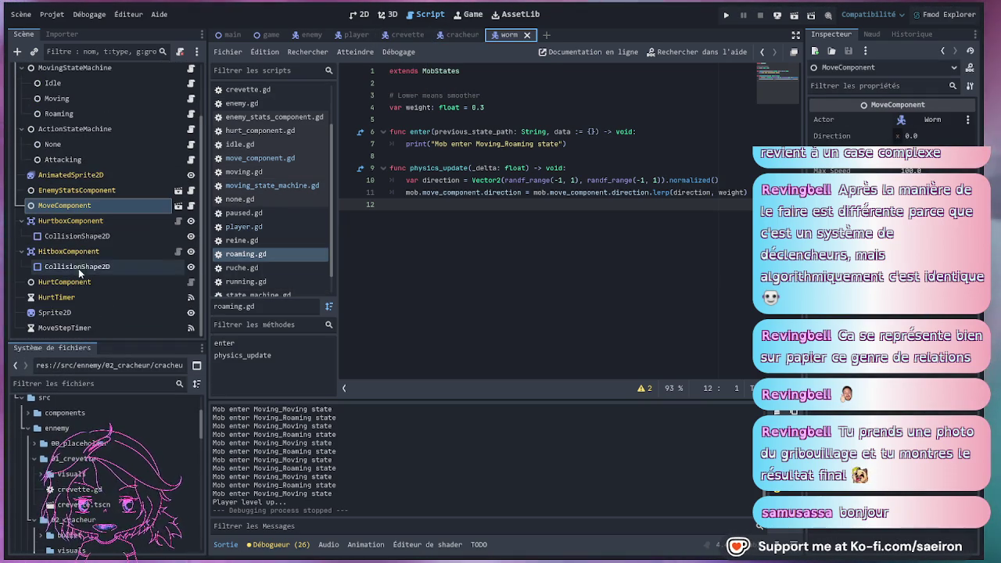
click(74, 283)
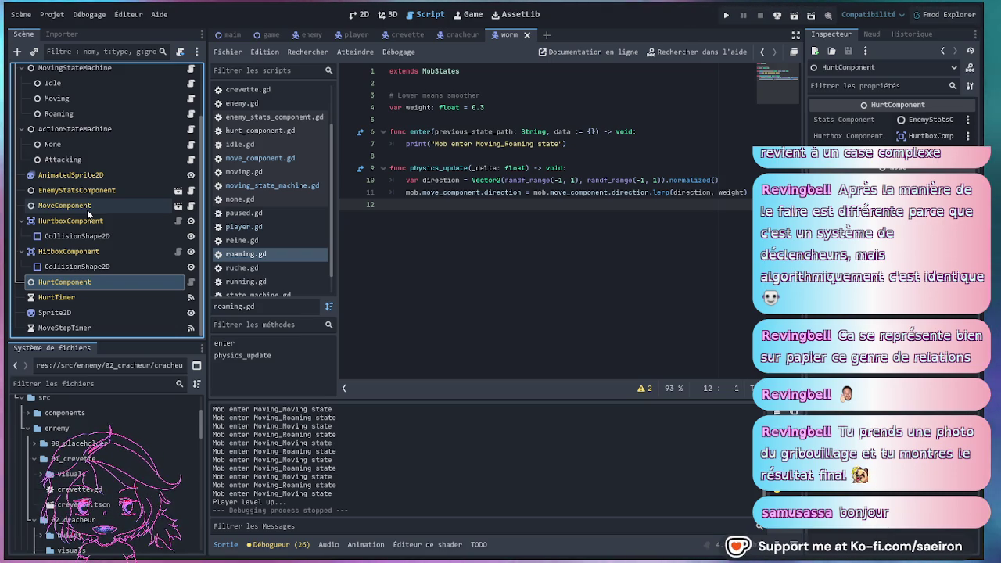
scroll(89, 212, up, 3)
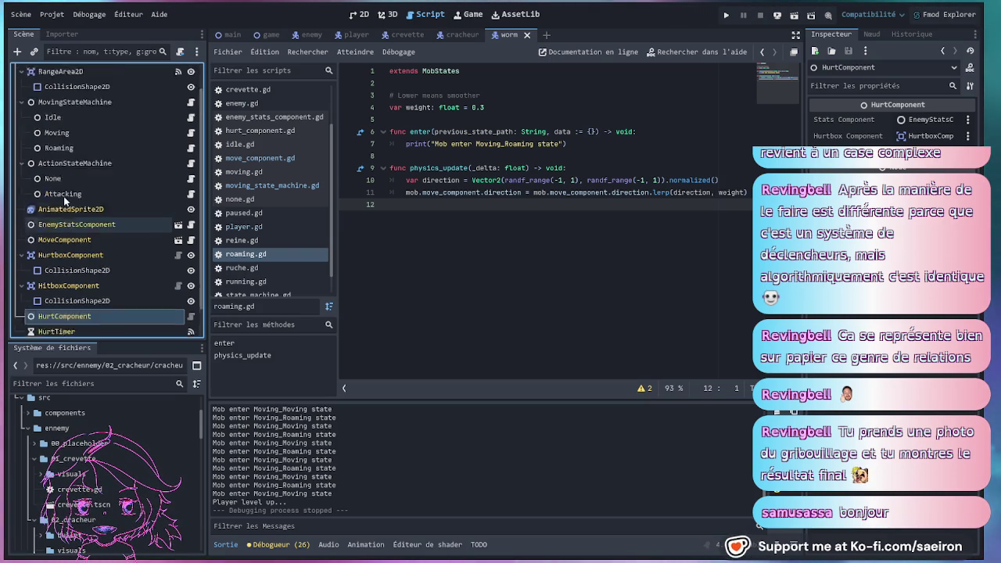
click(450, 37)
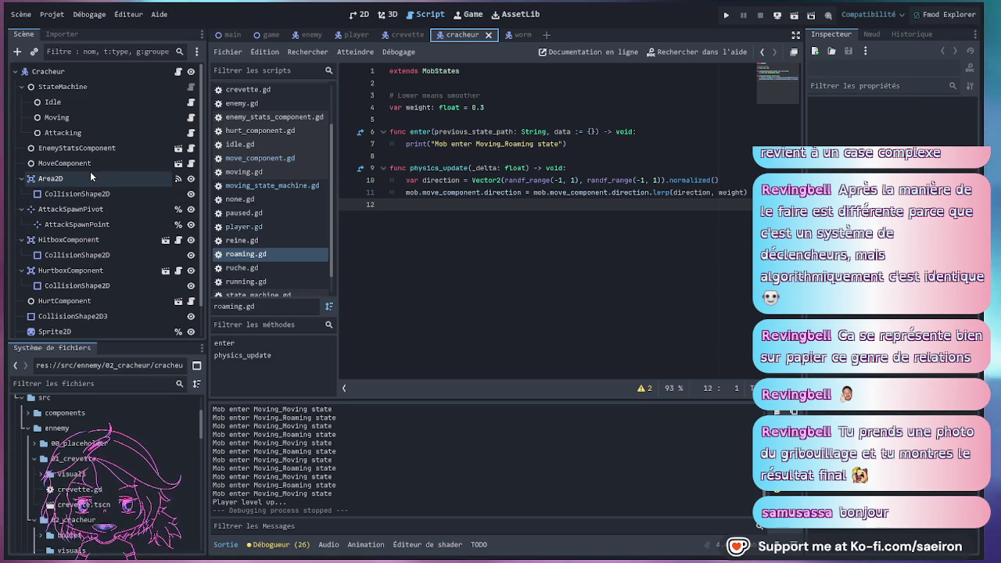
click(63, 87)
click(509, 34)
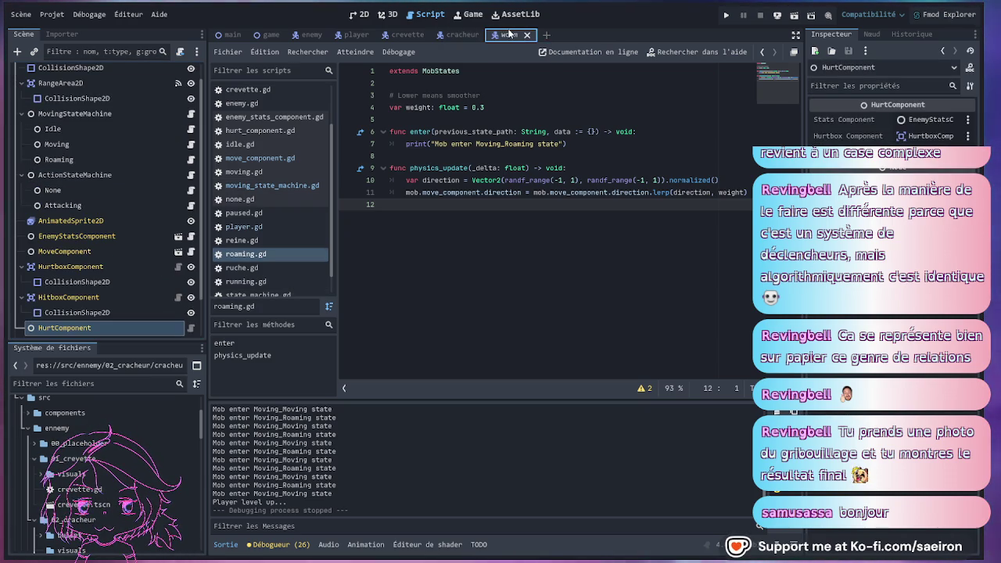
Select crevette.tscn in the FileSystem dock and browse the file tree.
scroll(91, 193, up, 2)
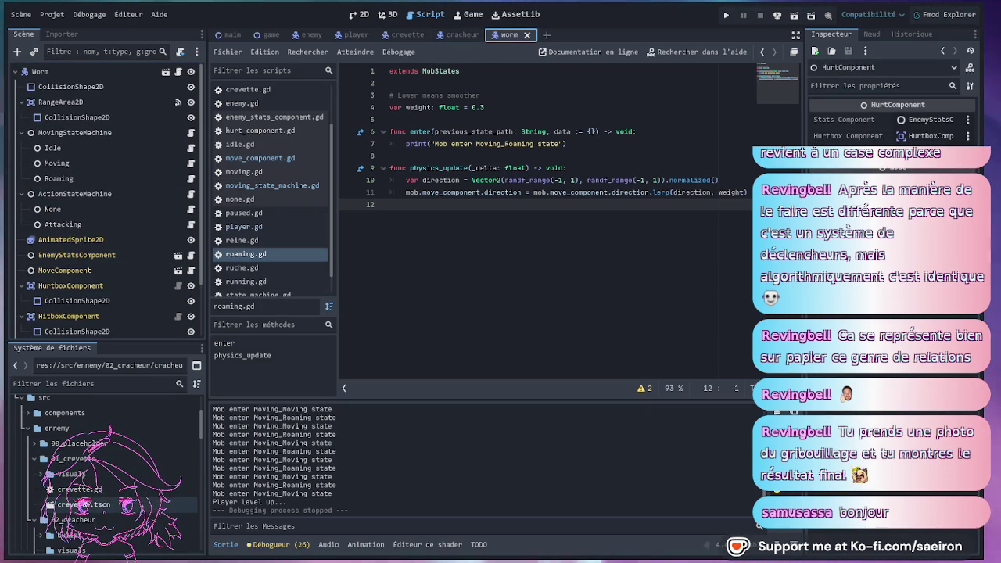
click(78, 505)
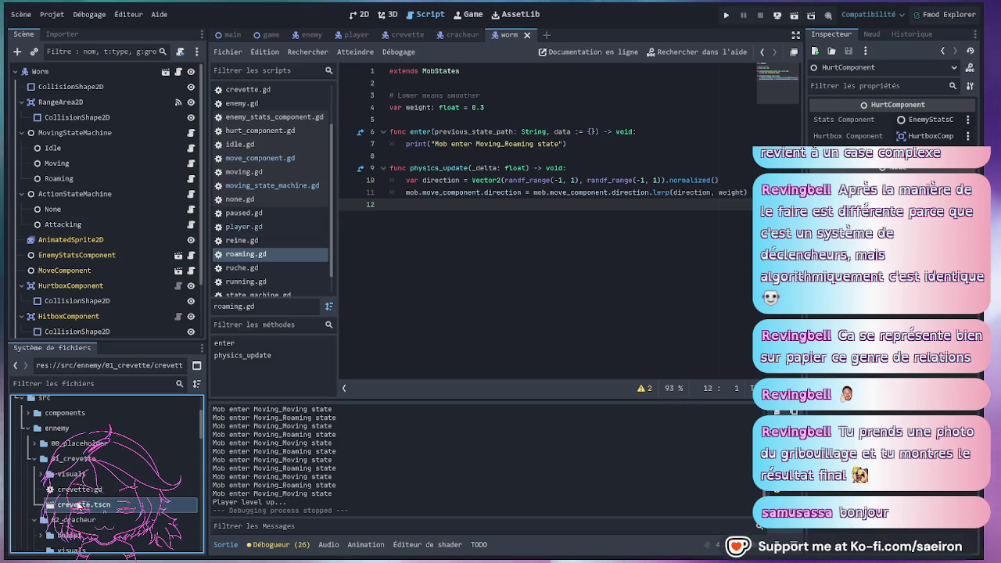
scroll(134, 450, down, 1)
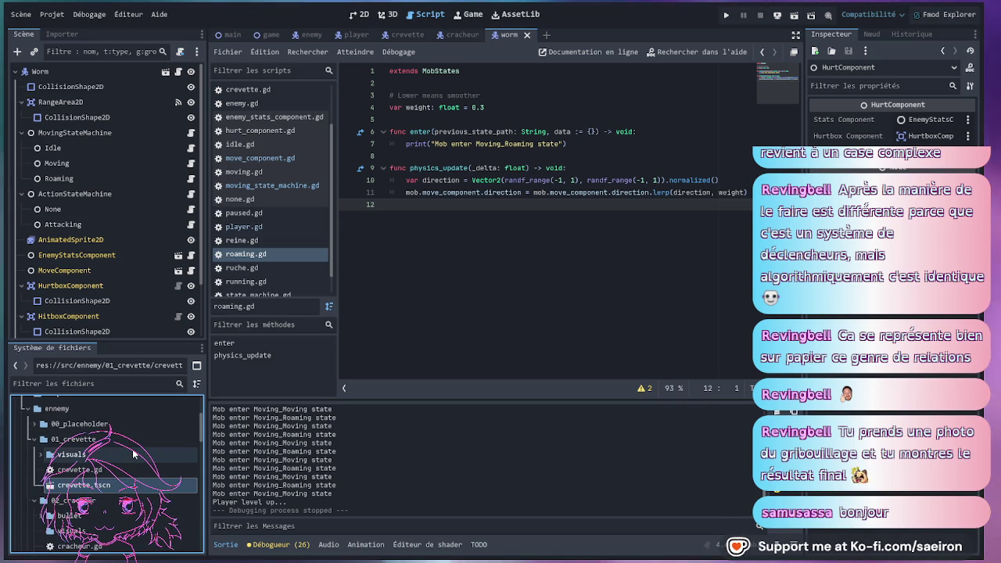
scroll(134, 454, down, 1)
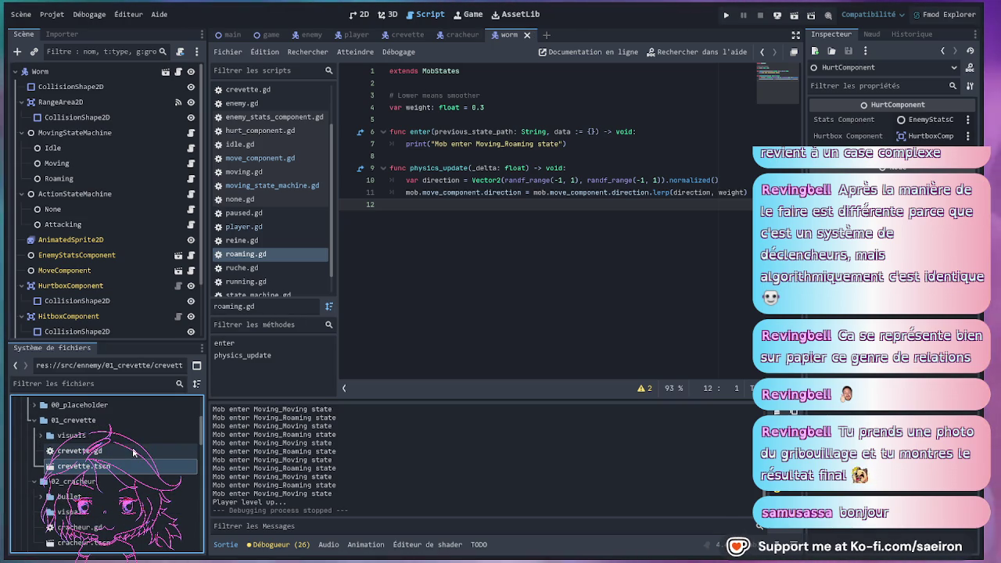
scroll(133, 451, down, 5)
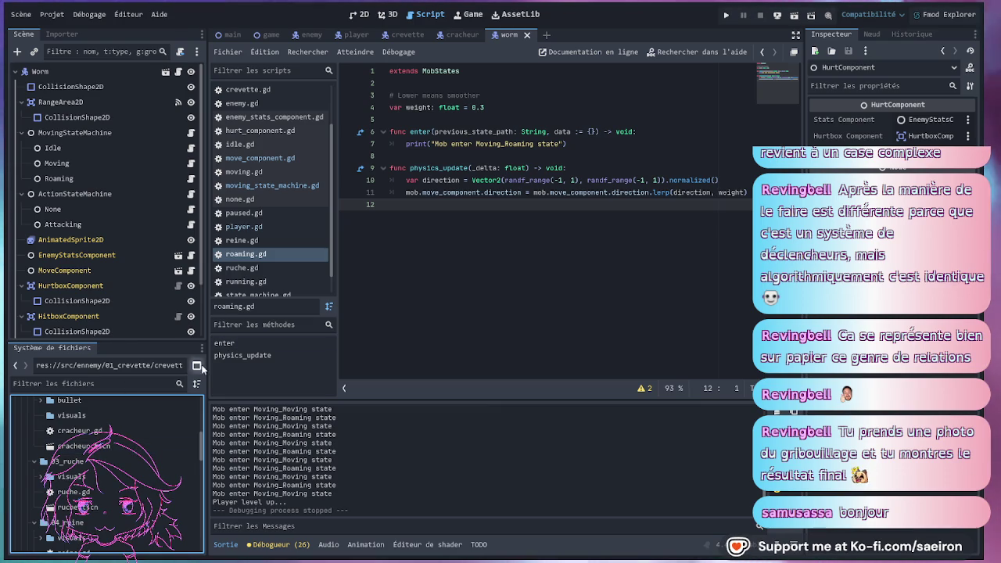
scroll(122, 469, up, 2)
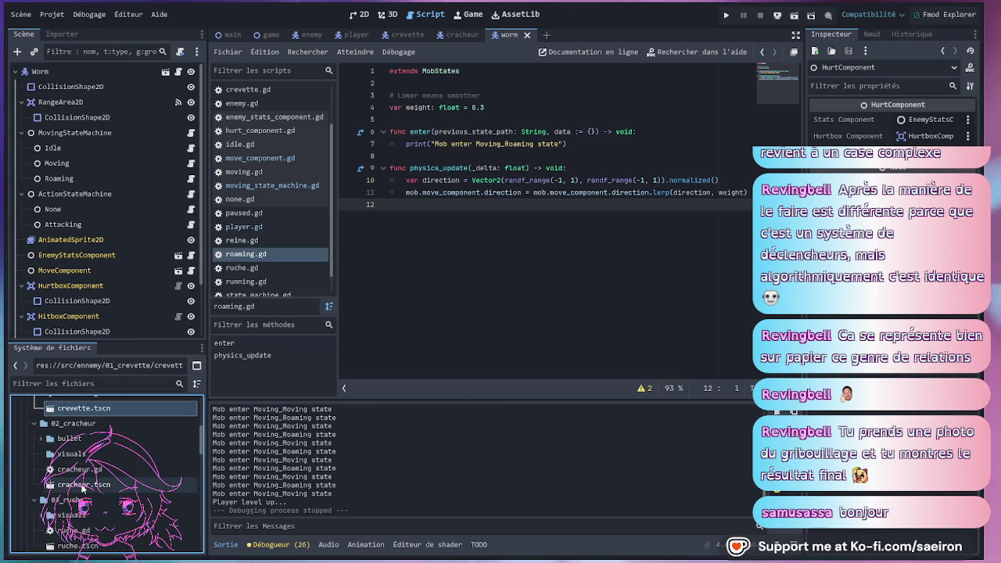
Rename the cracheur.gd script to old_cracheur.gd.
click(74, 488)
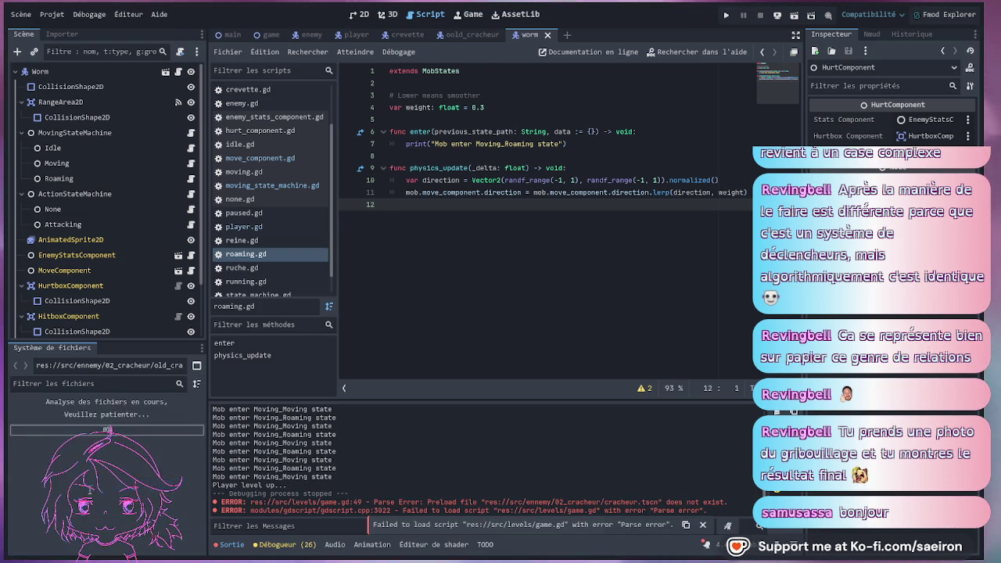
click(92, 471)
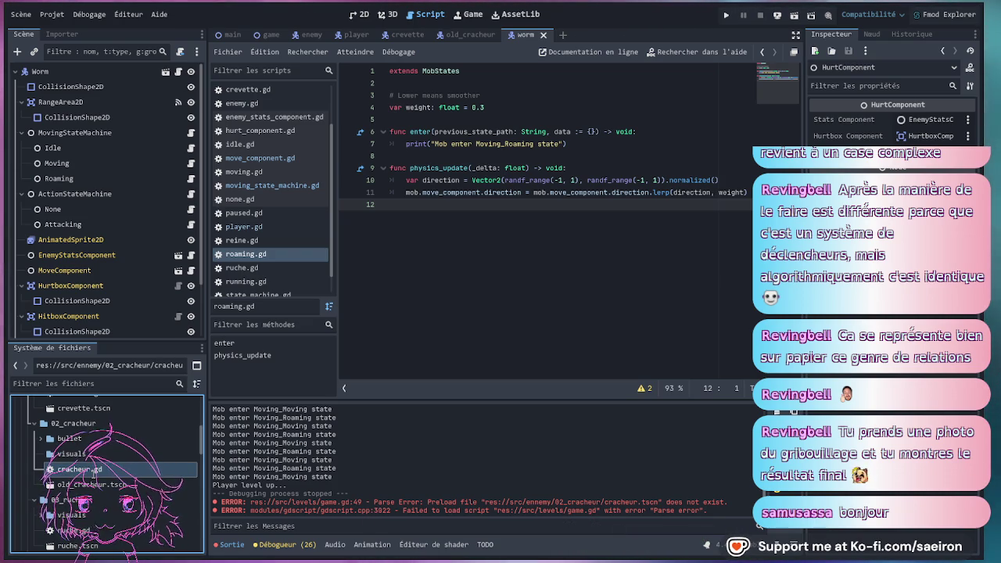
key(Return)
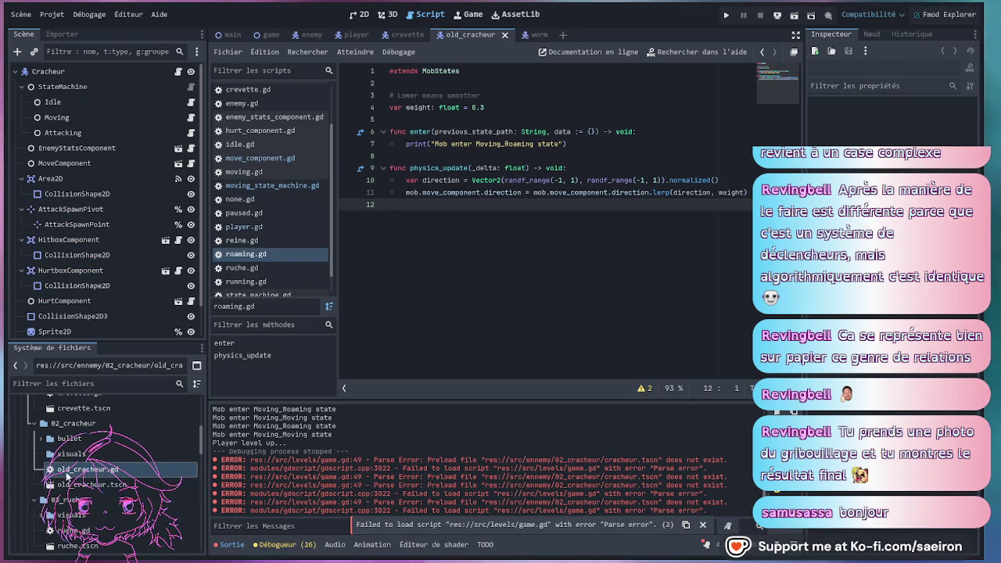
Locate worm.gd and worm.tscn in the 05_worm folder.
scroll(84, 536, down, 3)
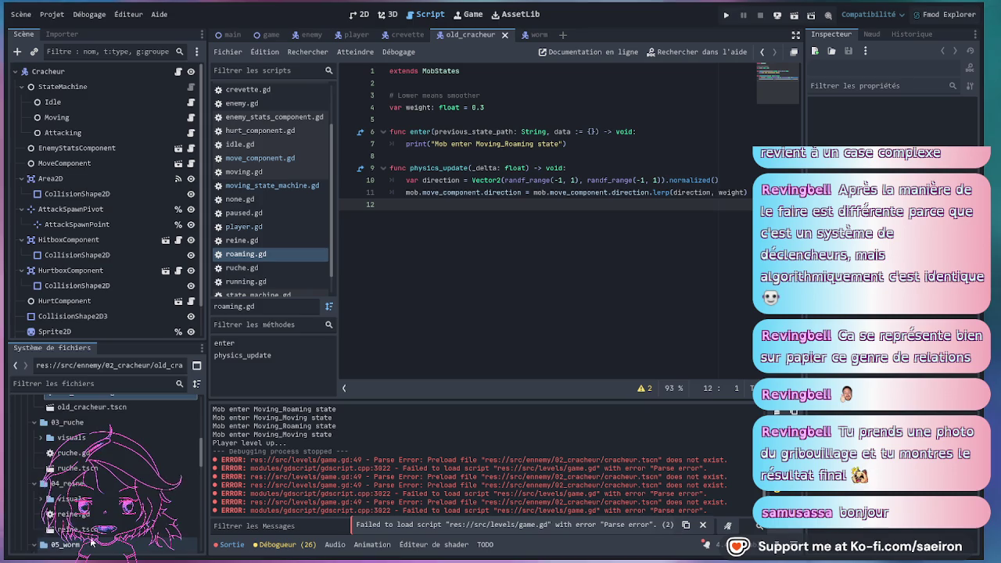
scroll(35, 501, down, 1)
scroll(32, 486, down, 2)
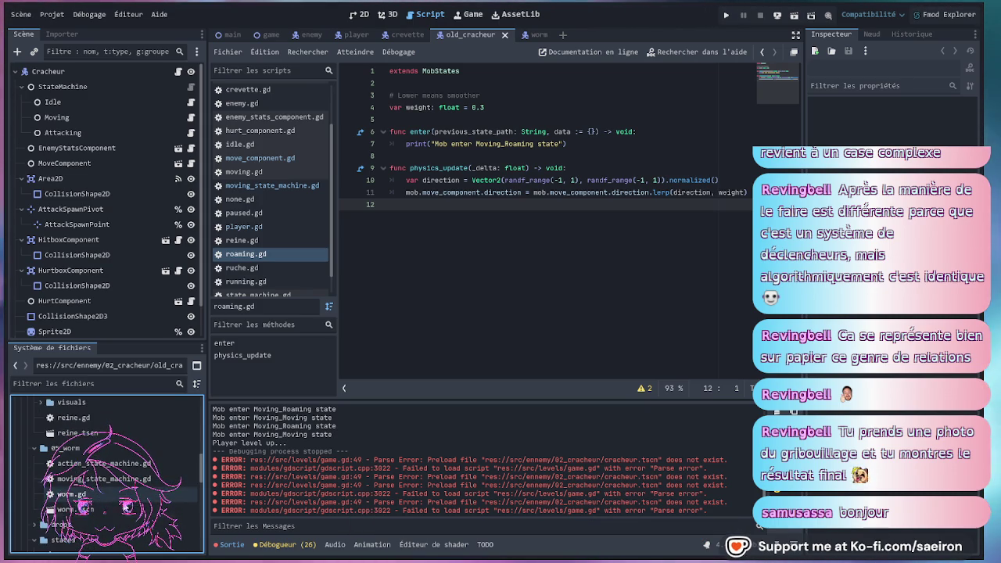
click(94, 494)
click(79, 509)
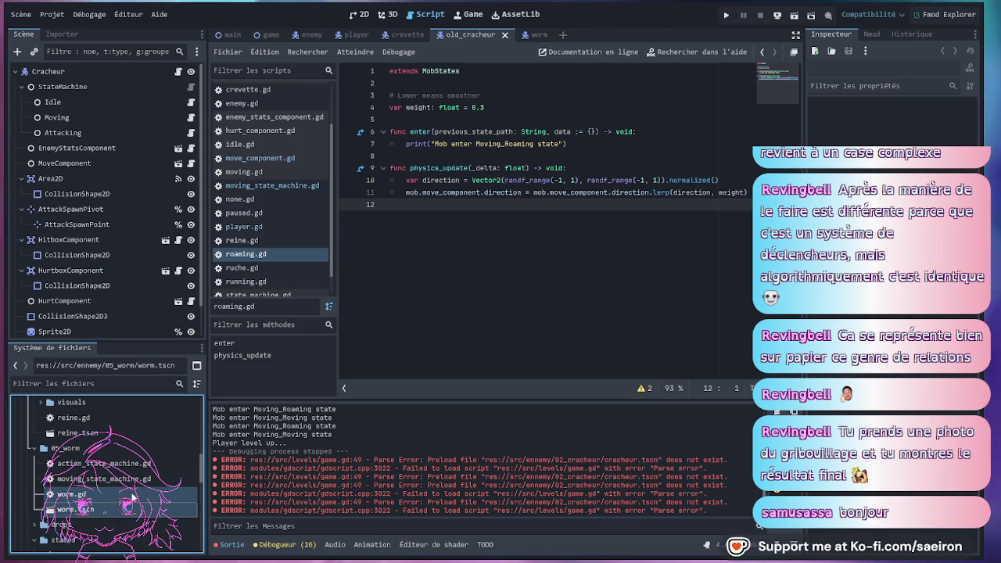
scroll(101, 444, up, 5)
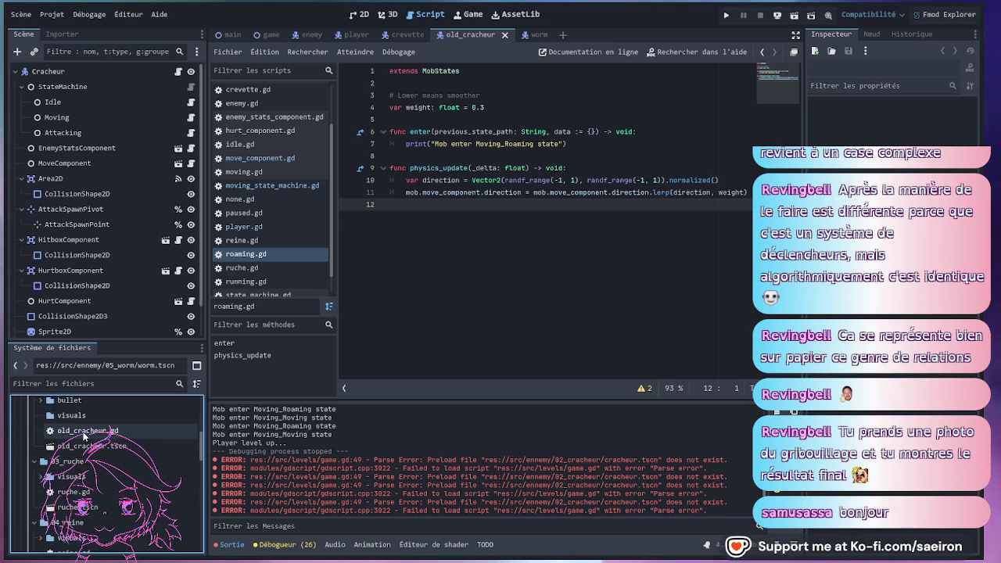
scroll(99, 504, up, 1)
scroll(99, 504, up, 5)
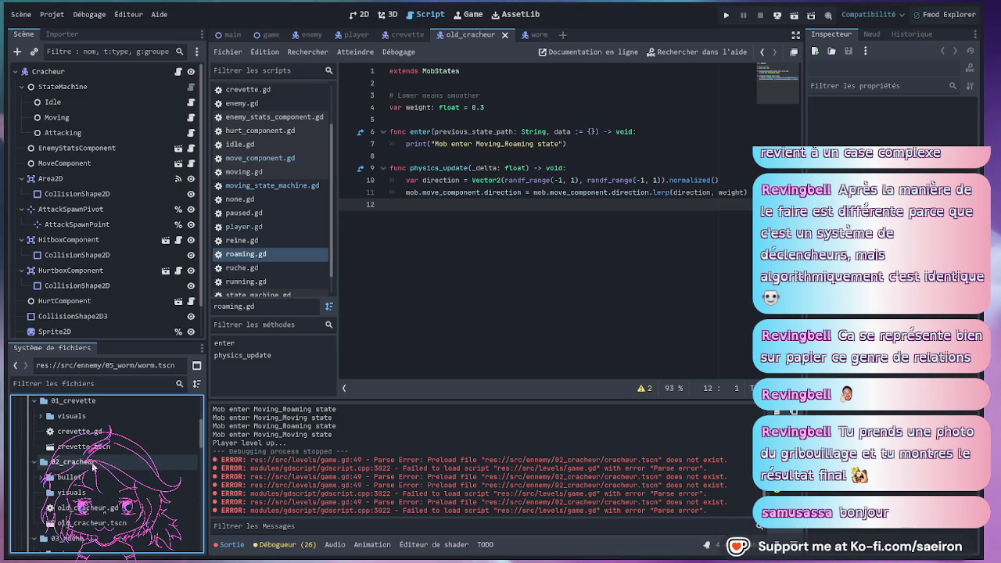
Select the 02_cracheur folder, then select worm.tscn together with worm.gd.
click(93, 463)
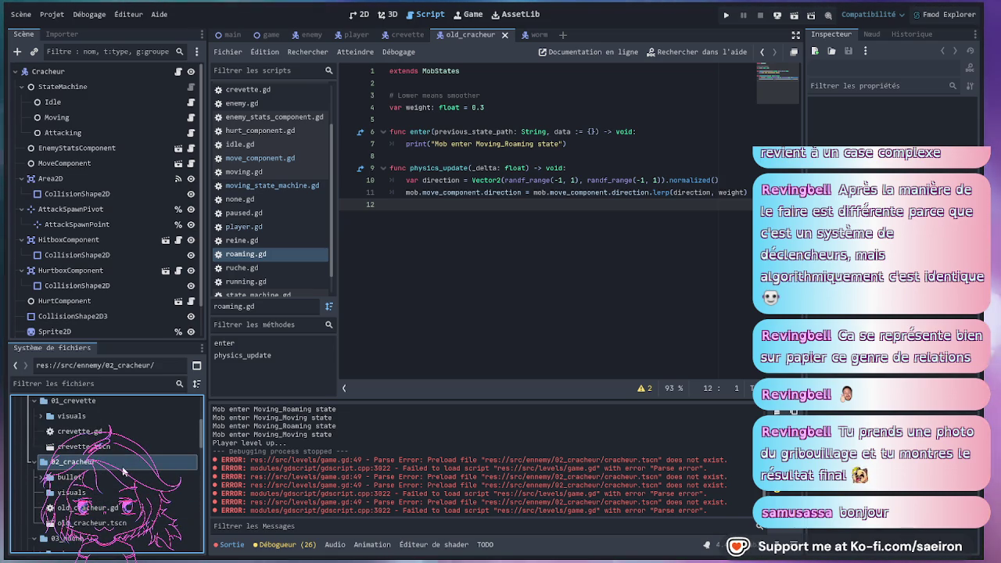
scroll(106, 477, down, 10)
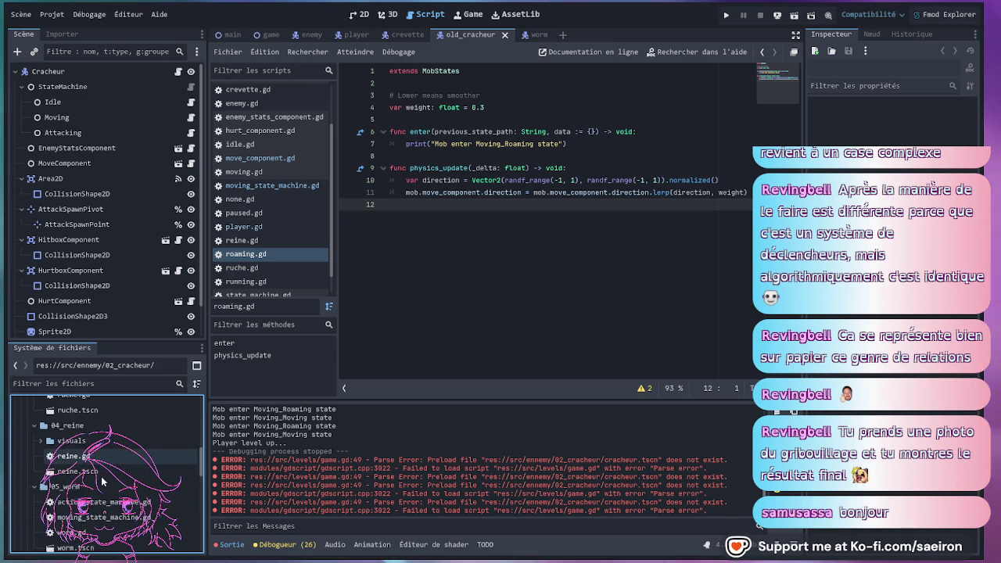
scroll(101, 483, up, 5)
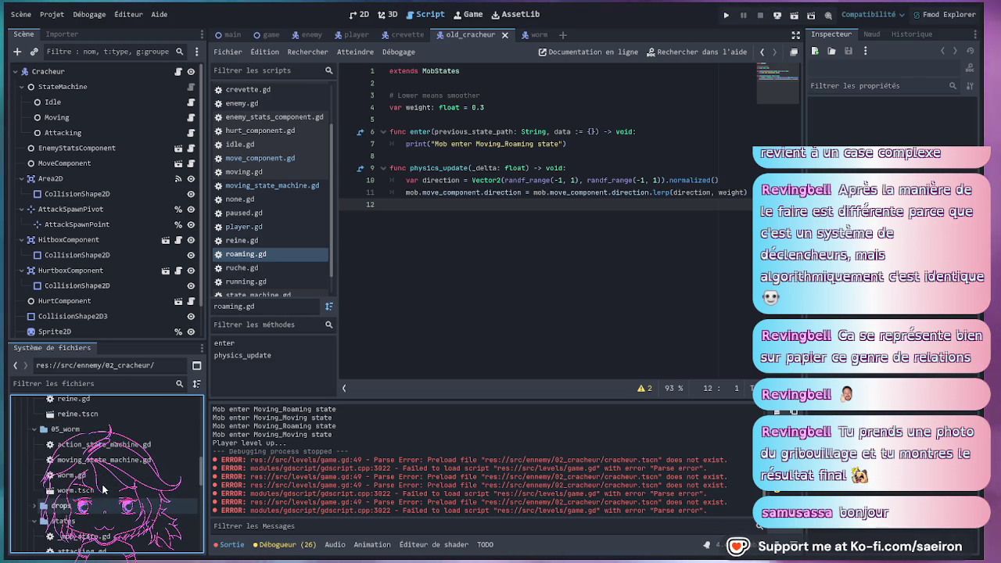
click(98, 490)
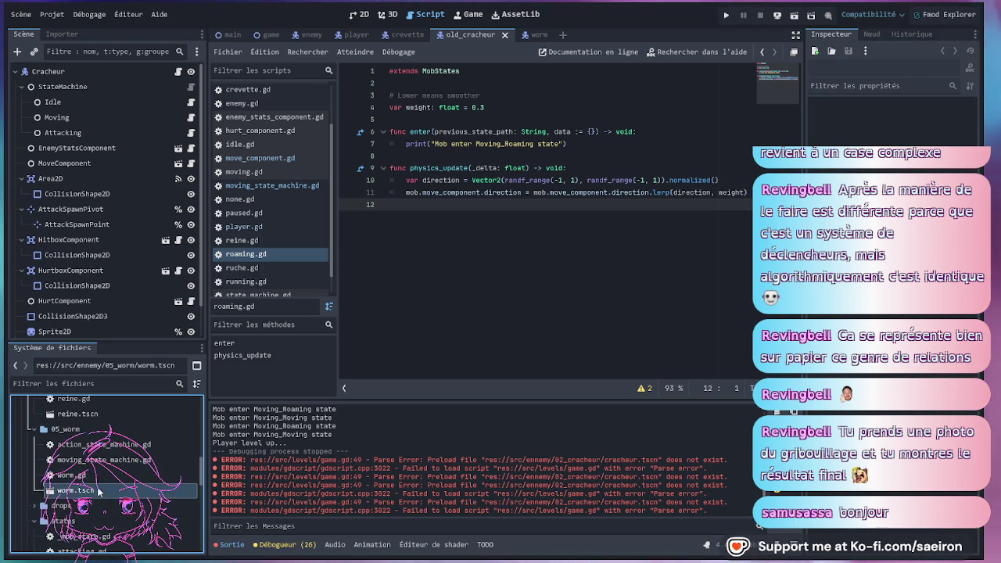
drag(100, 483, 101, 491)
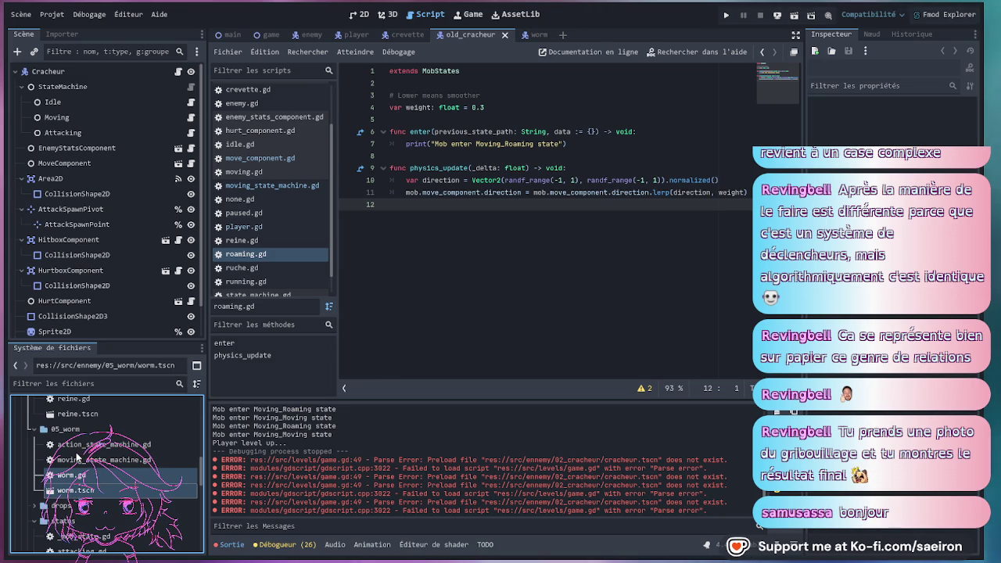
Copy the worm script and scene, enlarge the file browser, and hide the Output panel.
drag(77, 454, 77, 455)
scroll(94, 458, down, 2)
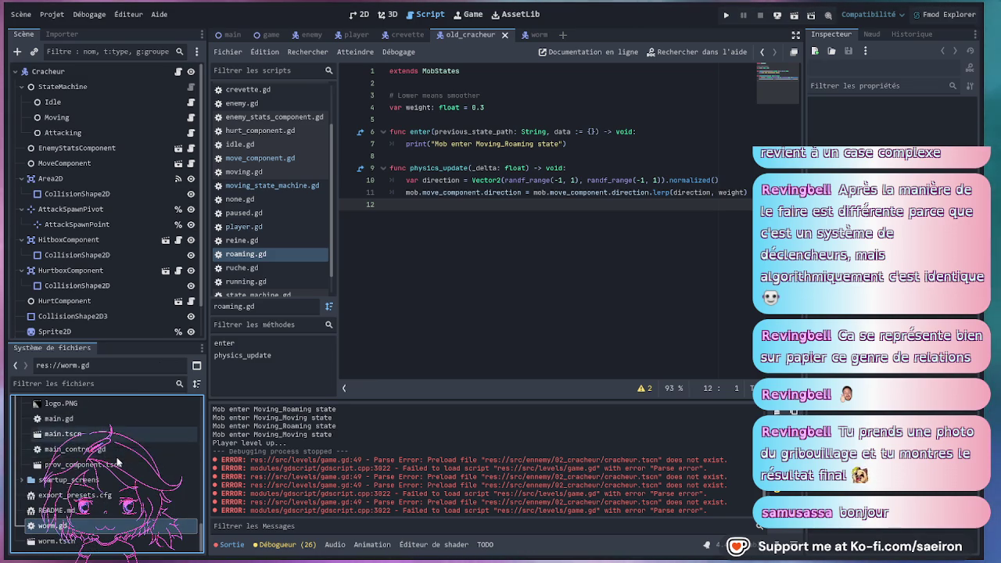
scroll(116, 461, up, 10)
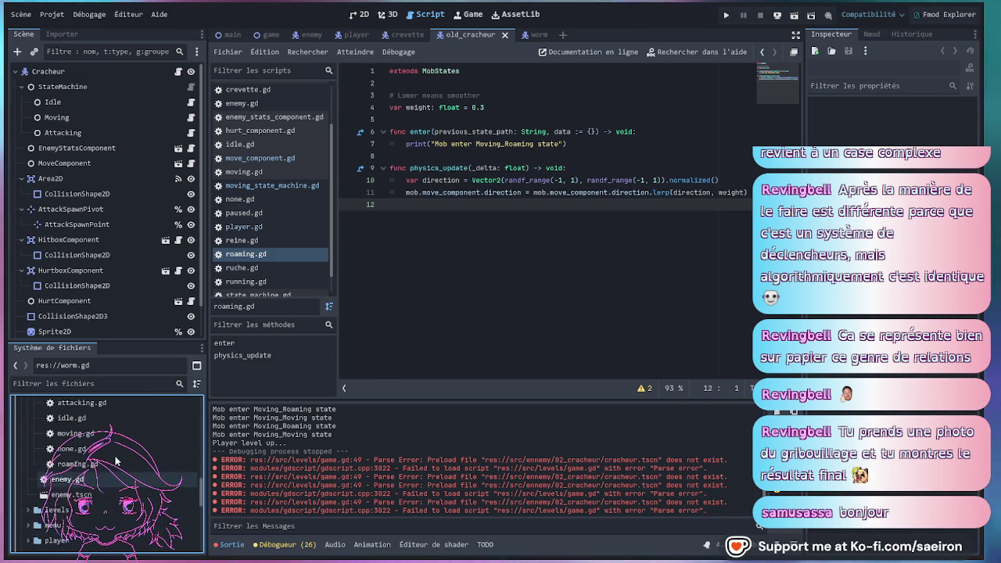
drag(104, 337, 110, 244)
scroll(86, 392, up, 5)
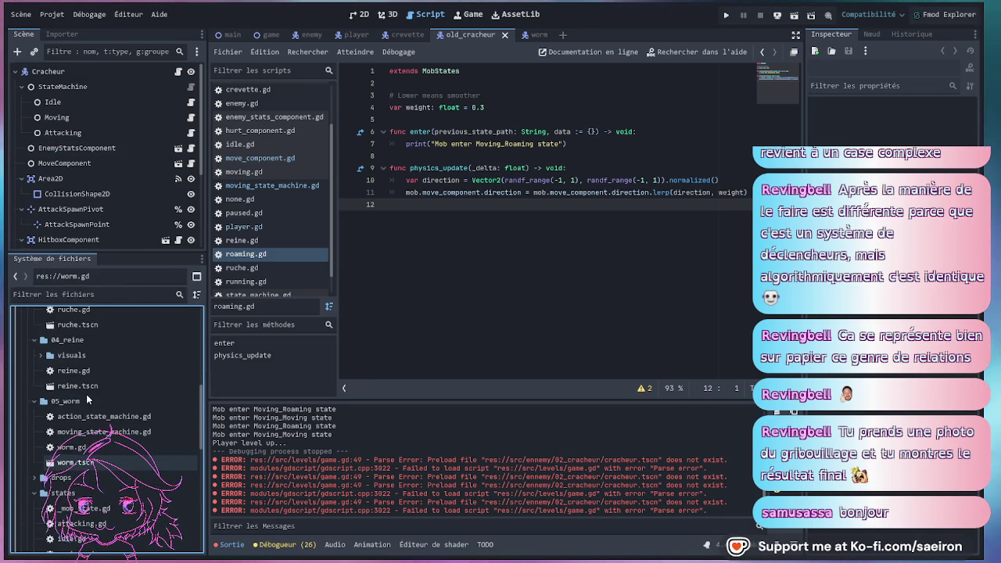
scroll(113, 364, up, 2)
scroll(118, 378, up, 2)
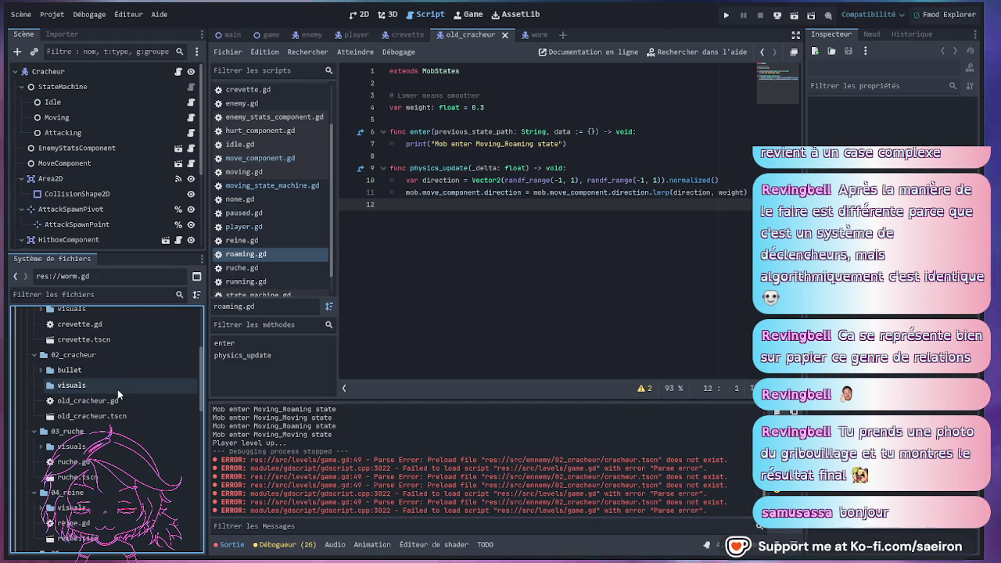
click(231, 544)
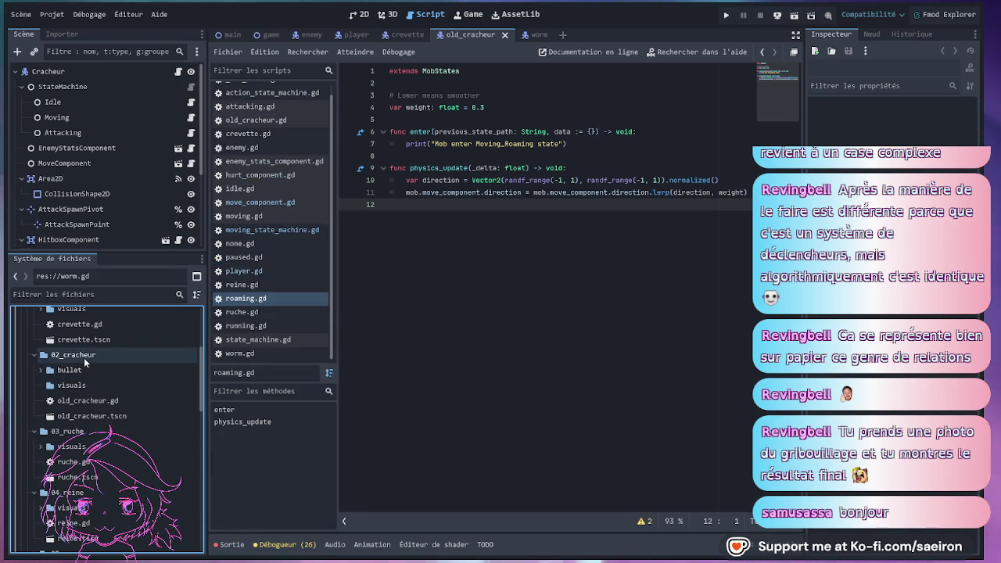
Collapse the bullet and 02_cracheur folders and select worm.gd and worm.tscn.
click(40, 370)
click(40, 370)
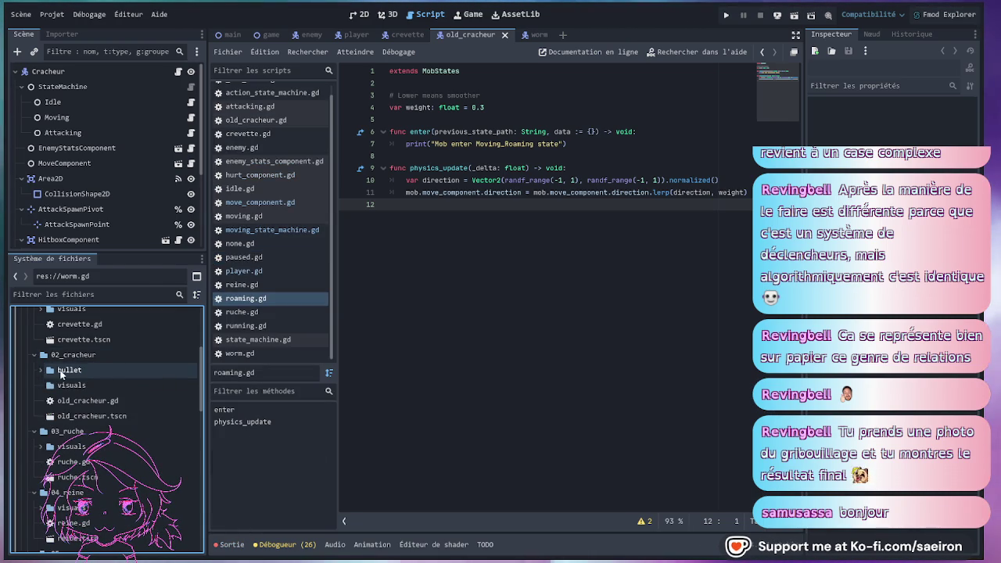
click(98, 358)
double_click(99, 356)
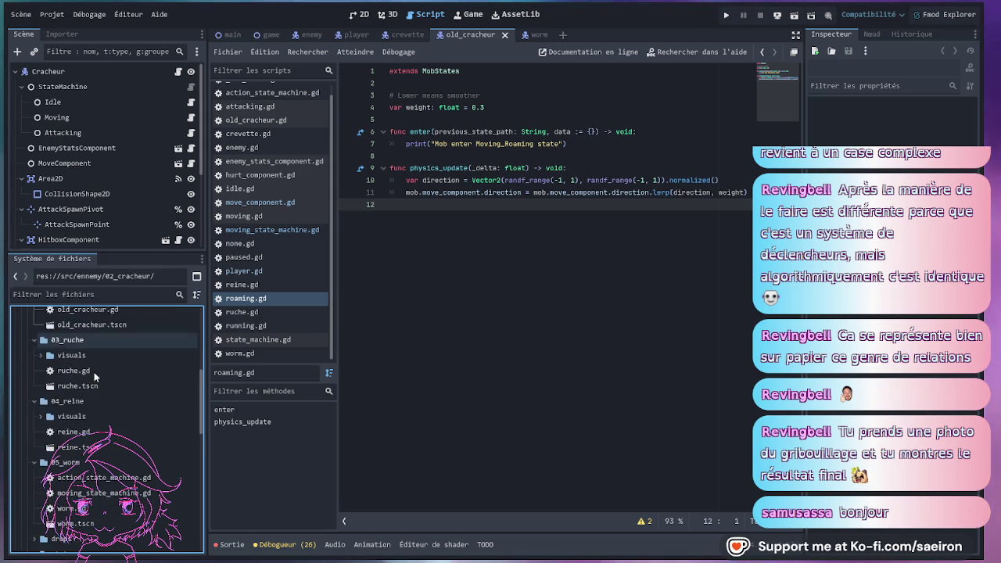
scroll(94, 375, down, 3)
click(94, 477)
click(98, 494)
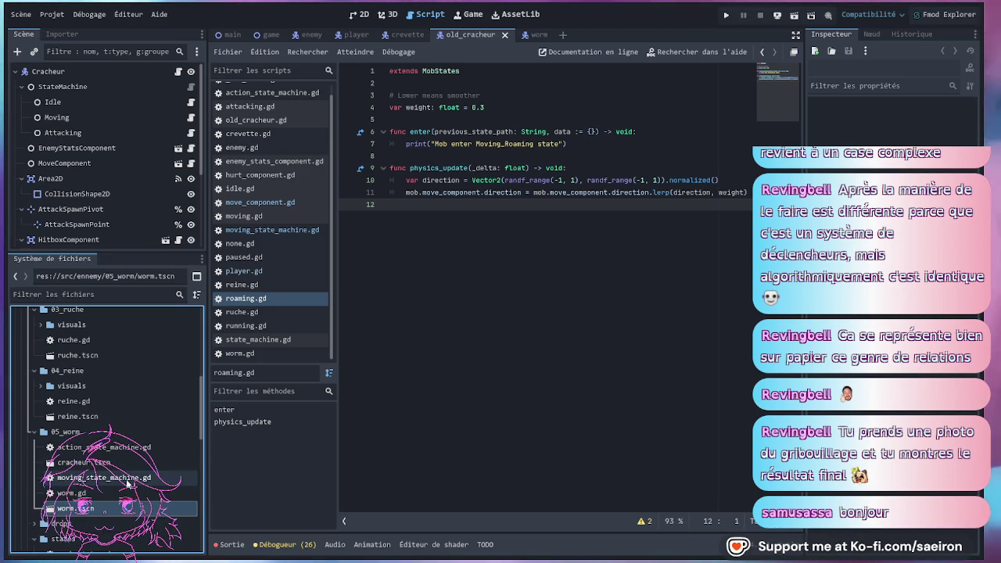
Duplicate the worm files as cracheur.gd and cracheur.tscn, move them into 02_cracheur, and open the scene.
click(105, 495)
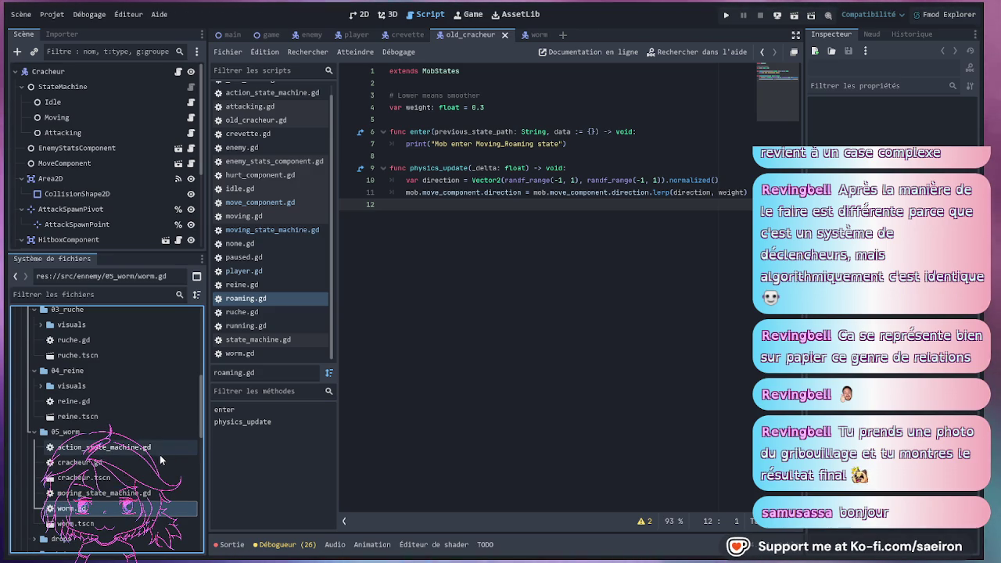
click(133, 479)
shift+click(130, 463)
mouse_move(129, 464)
mouse_down()
mouse_move(130, 297)
mouse_move(117, 315)
mouse_move(103, 469)
mouse_up()
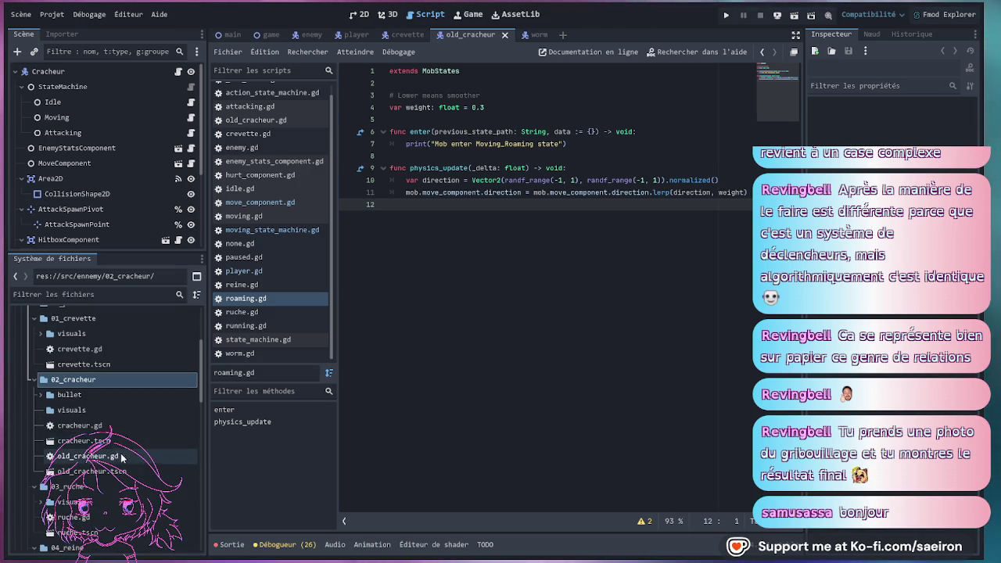
double_click(110, 439)
Open the cracheur script, enlarge the scene tree, and rename the root node from Worm to Cracheur.
double_click(115, 429)
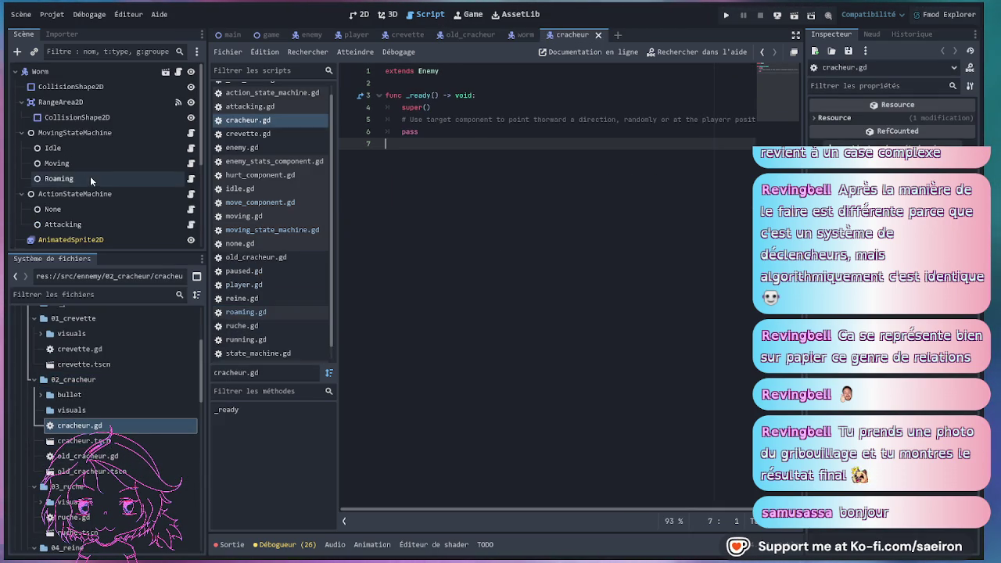
scroll(90, 176, down, 5)
drag(101, 252, 101, 336)
scroll(86, 195, up, 3)
click(64, 75)
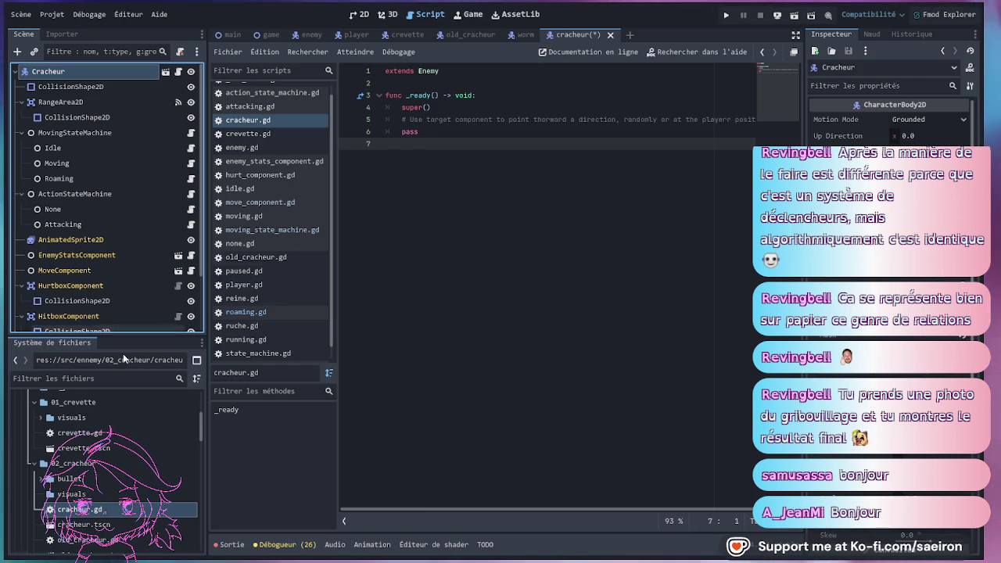
click(78, 509)
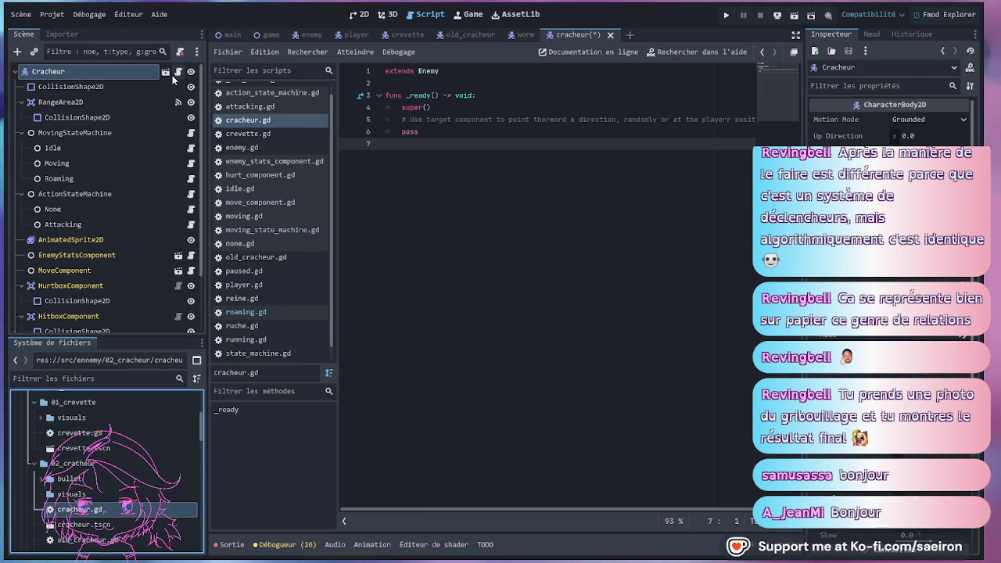
Open moving_state_machine.gd from the MovingStateMachine node.
click(491, 247)
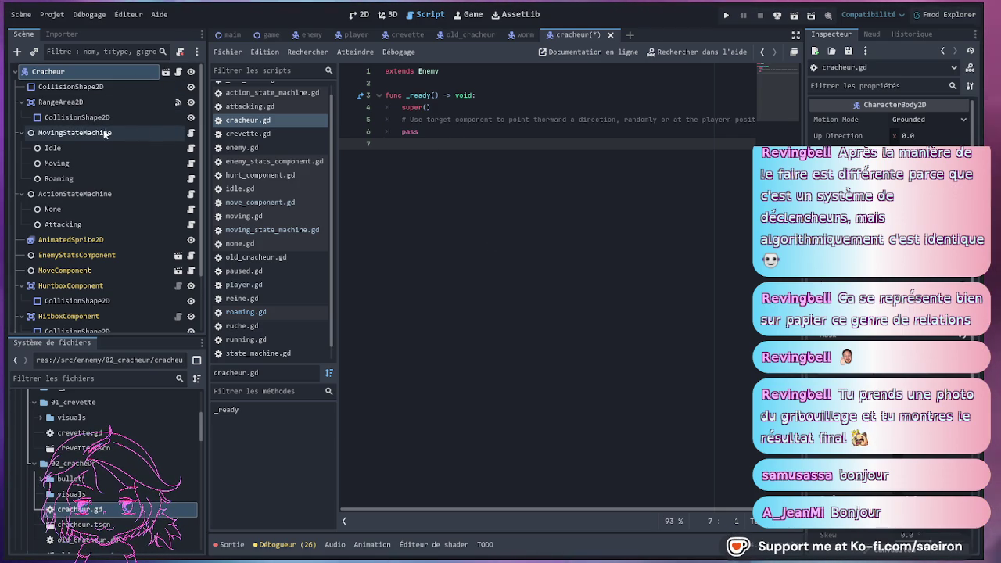
click(193, 133)
key(Up)
key(Up)
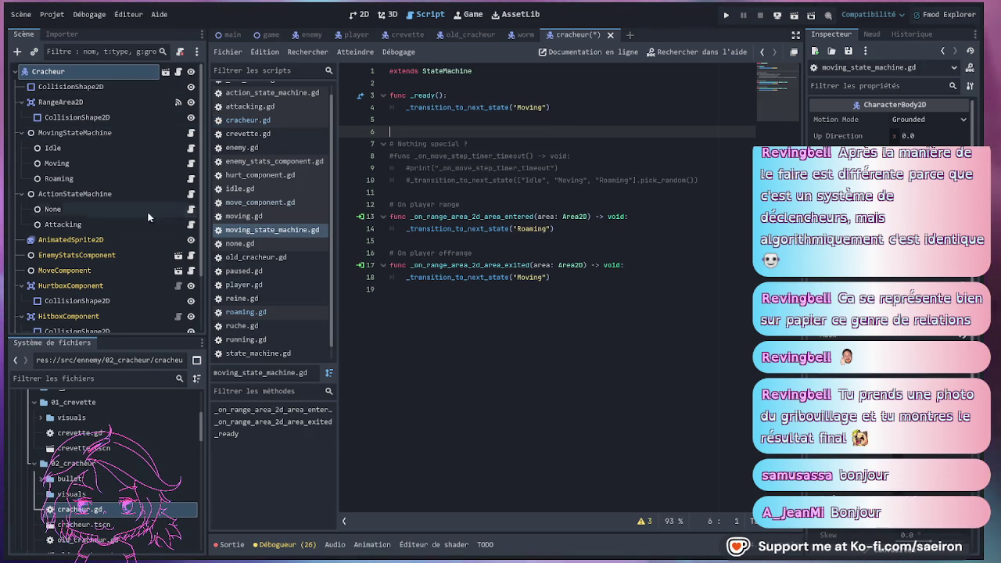
Enlarge the file browser and review the pick_random call on line 10 of moving_state_machine.gd.
drag(124, 333, 123, 279)
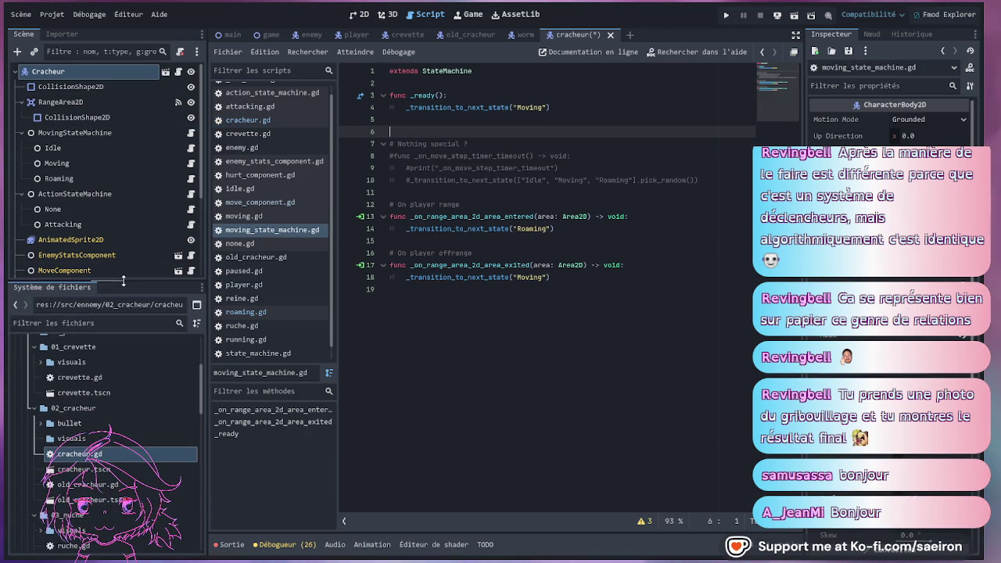
click(640, 180)
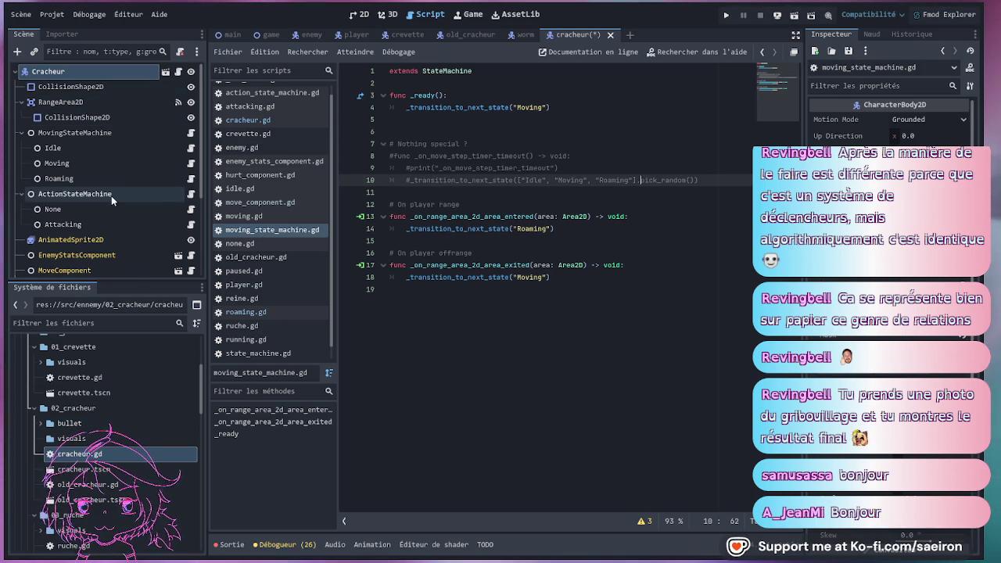
scroll(111, 412, down, 1)
scroll(105, 408, up, 3)
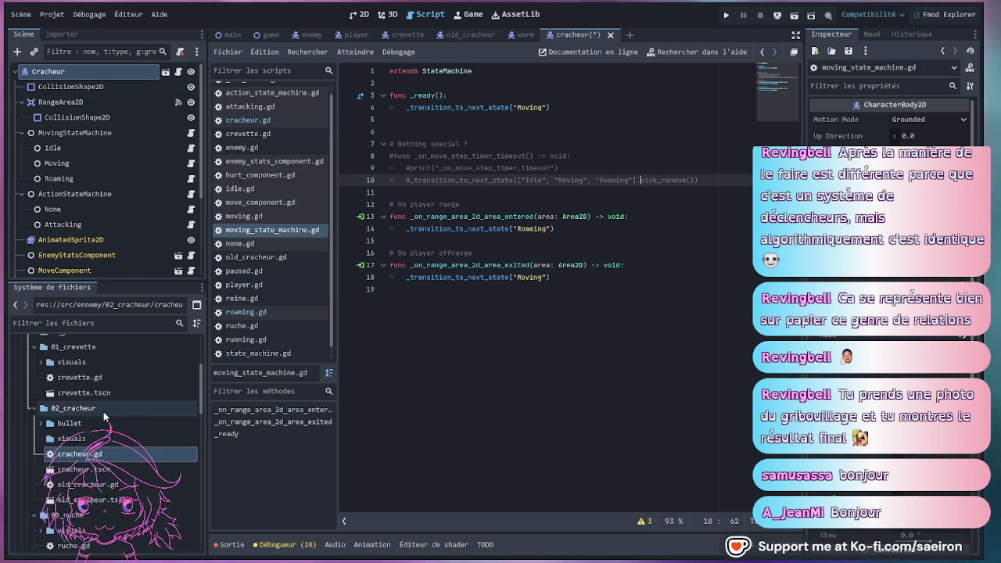
scroll(93, 426, down, 3)
scroll(93, 427, down, 10)
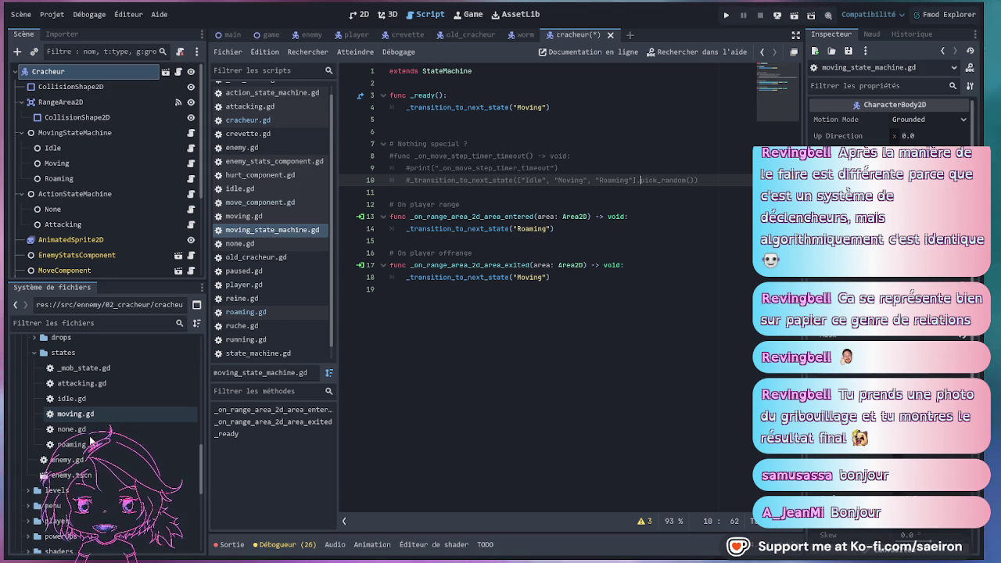
scroll(109, 417, up, 1)
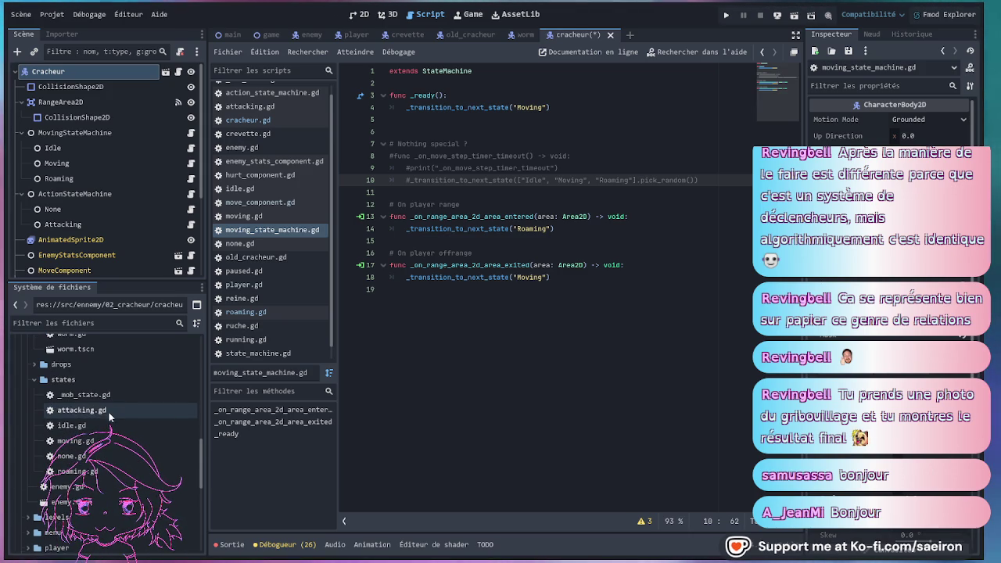
Browse the states folder in the file tree and review the script's Moving transition.
click(34, 379)
scroll(82, 391, up, 3)
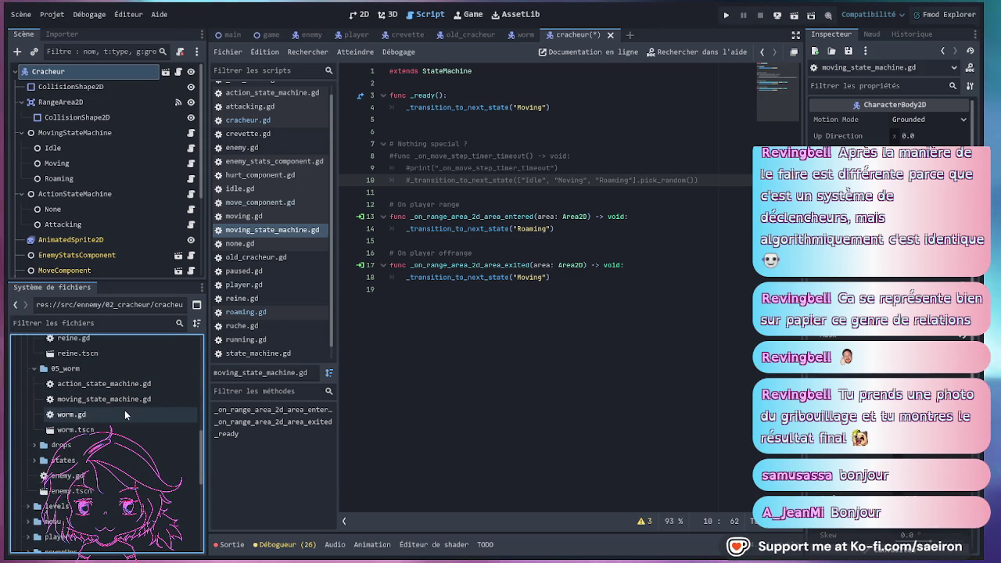
click(35, 461)
scroll(94, 461, down, 2)
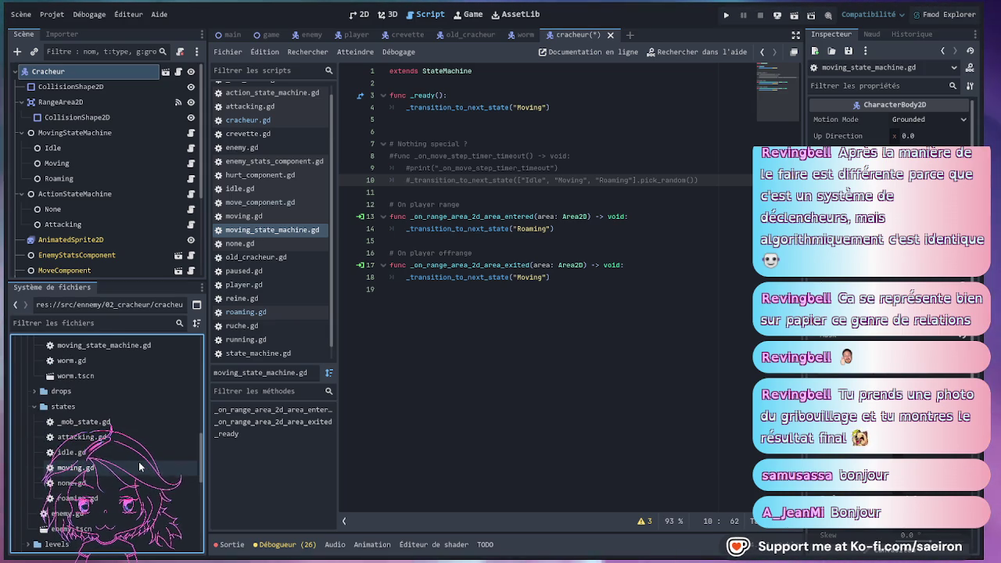
click(558, 180)
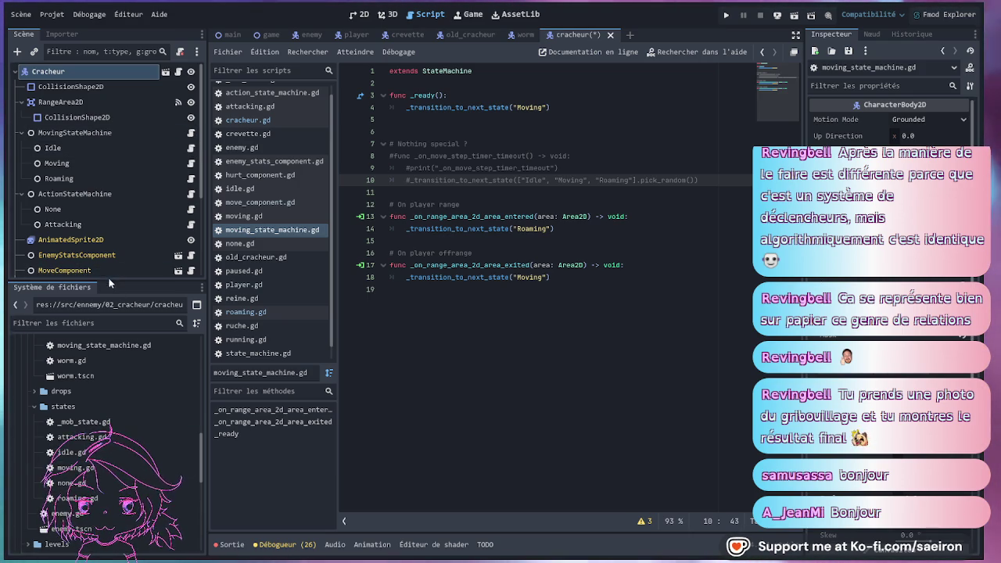
drag(110, 280, 107, 264)
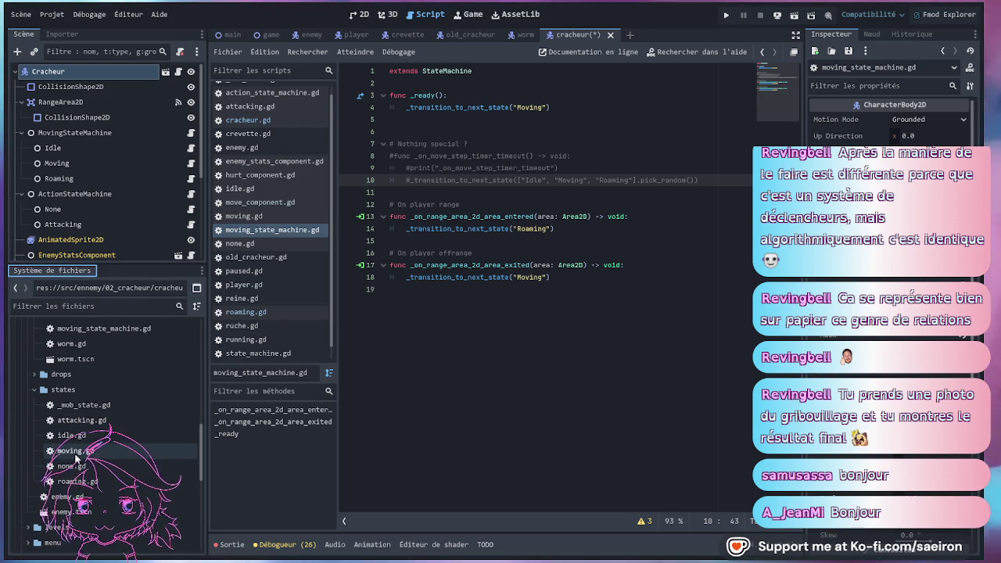
click(512, 338)
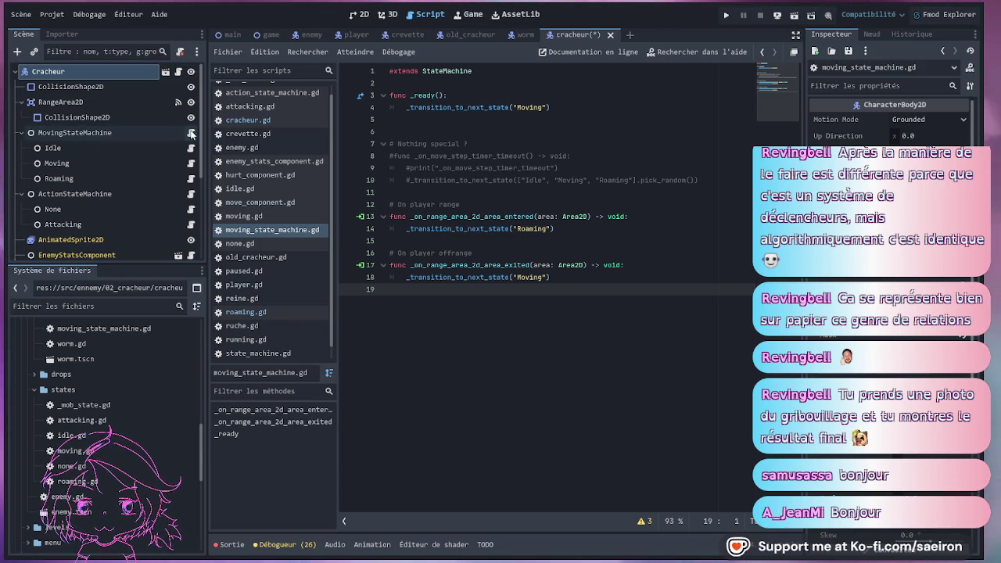
scroll(100, 422, up, 5)
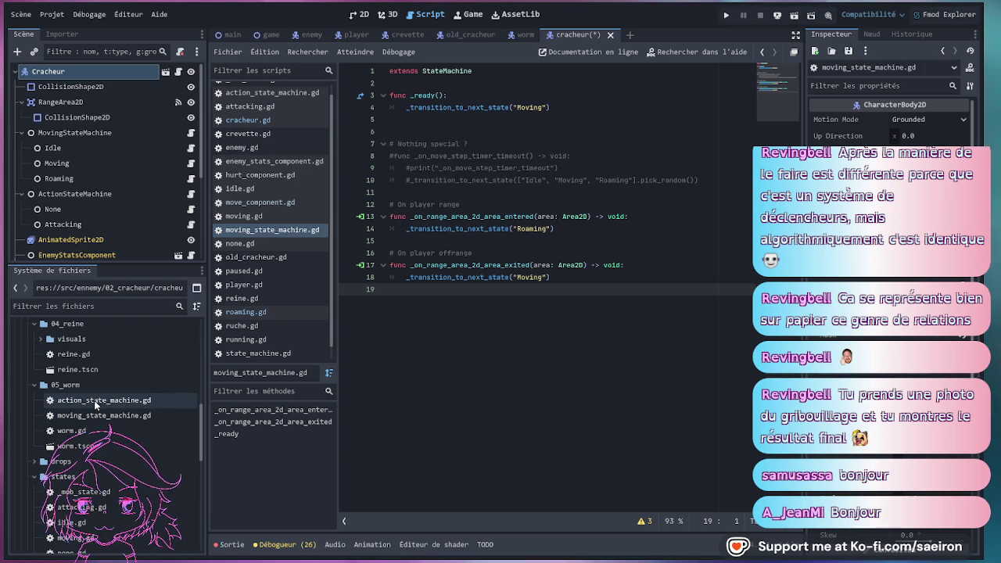
Move action_state_machine.gd and moving_state_machine.gd from 05_worm into 02_cracheur.
click(94, 400)
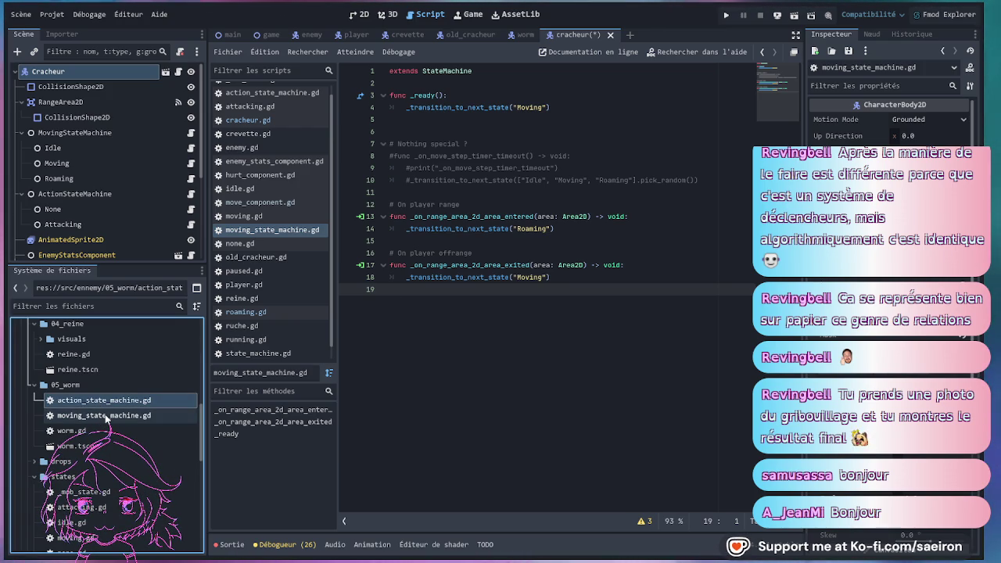
shift+click(105, 419)
mouse_move(105, 418)
mouse_down()
mouse_move(75, 383)
mouse_move(92, 329)
mouse_move(82, 332)
mouse_move(112, 405)
mouse_move(66, 405)
mouse_up()
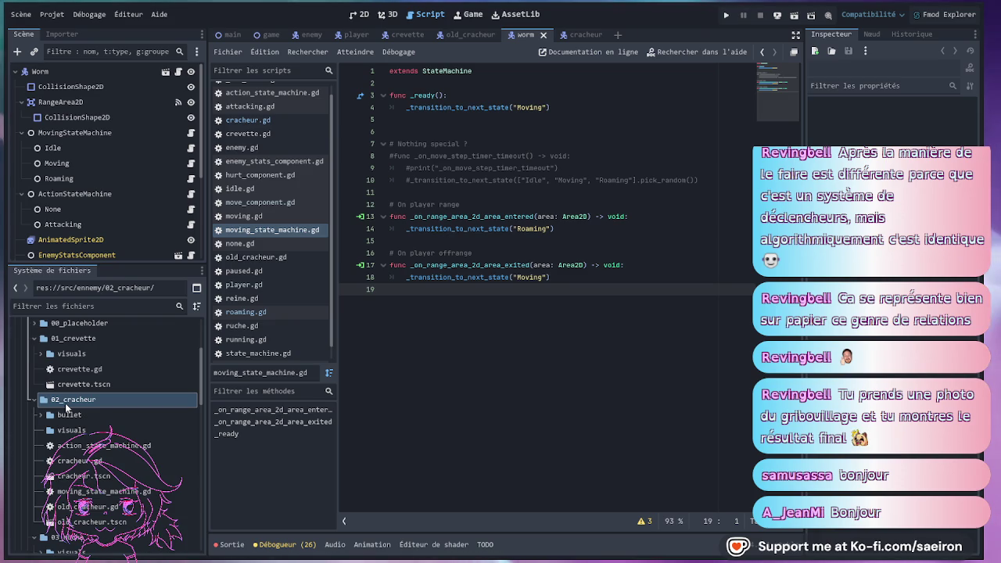
Move action_state_machine.gd into the states folder inside 02_cracheur.
click(64, 402)
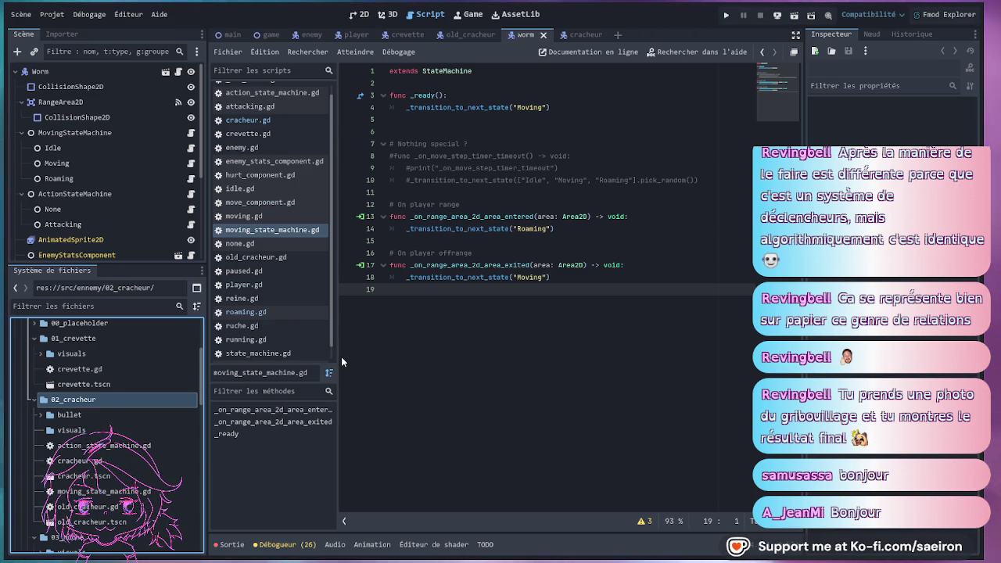
click(110, 462)
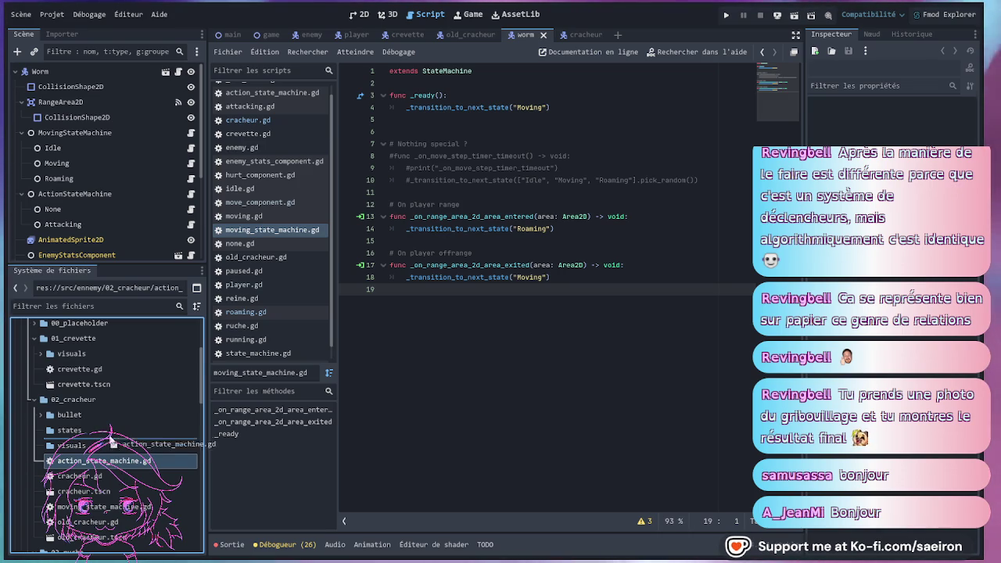
drag(114, 446, 108, 435)
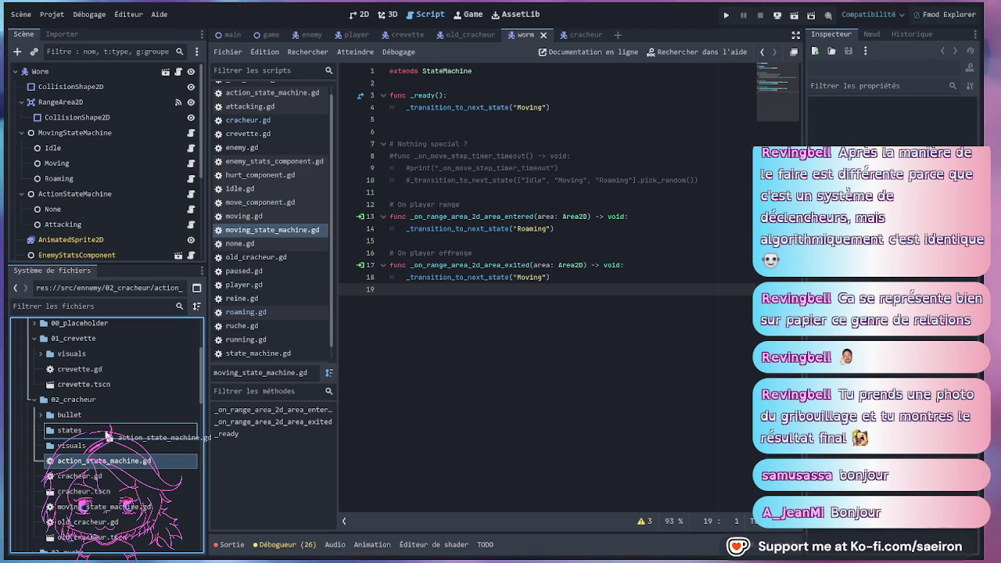
drag(107, 435, 107, 434)
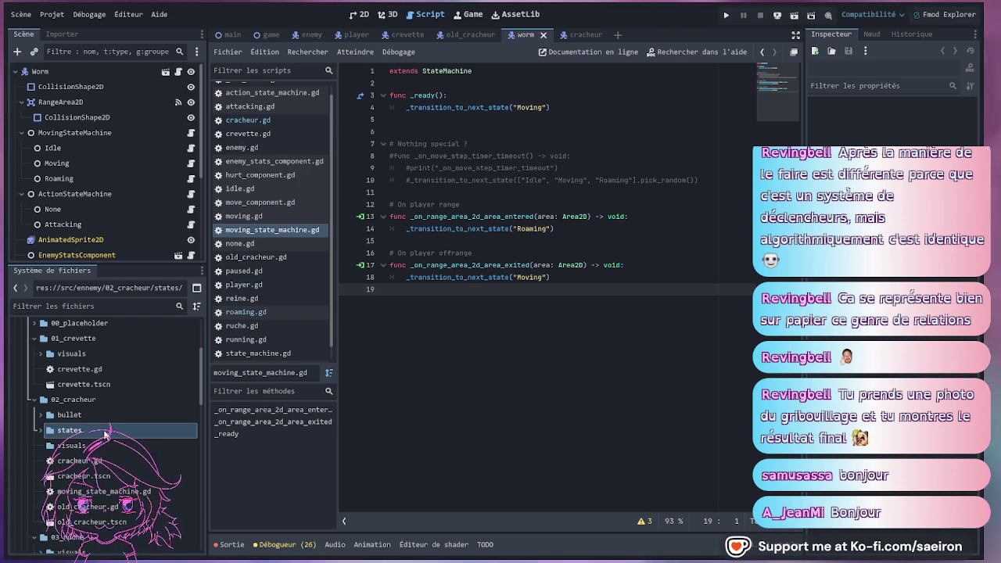
Move moving_state_machine.gd into the states folder and open the Moving state's moving.gd script.
click(151, 492)
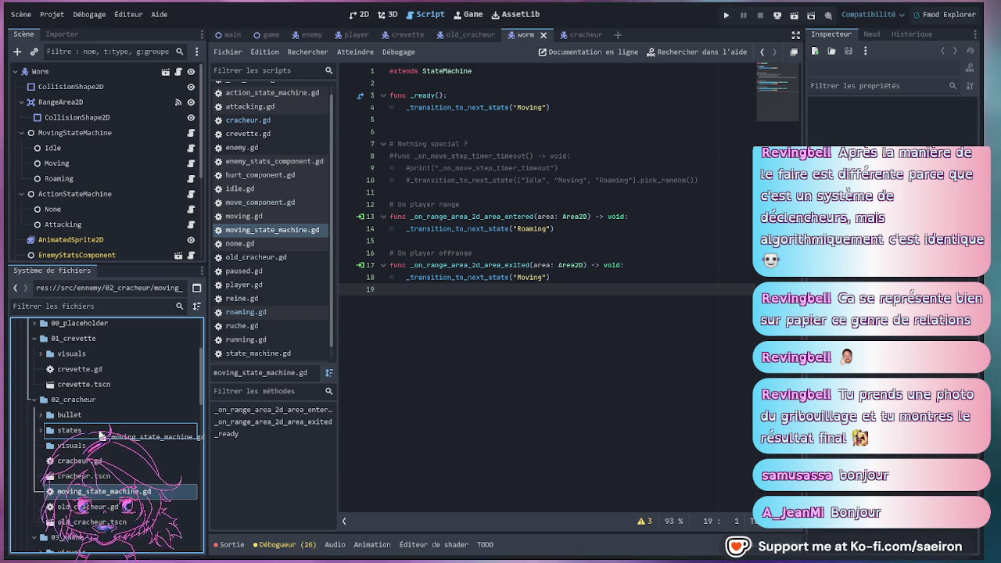
drag(100, 434, 100, 434)
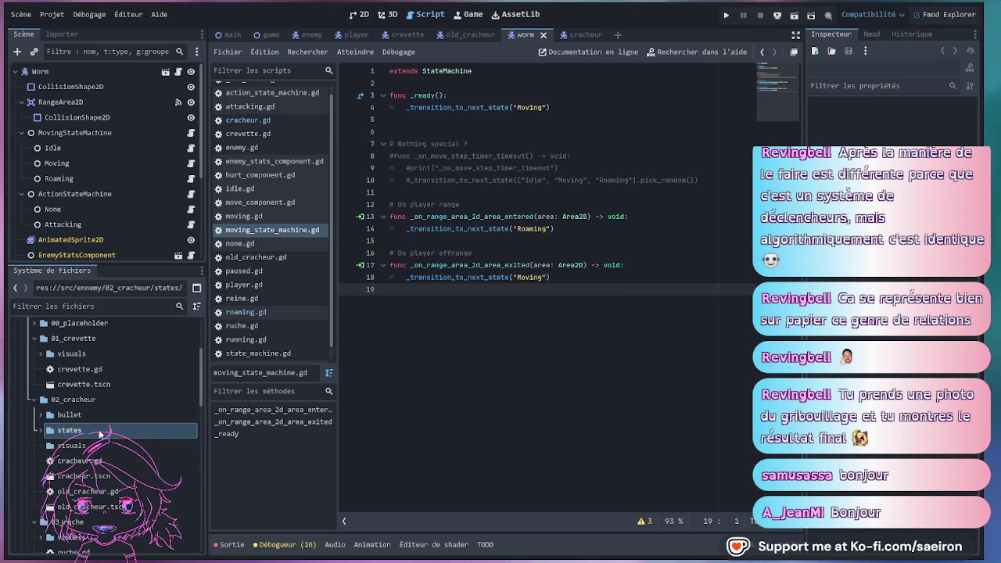
double_click(525, 278)
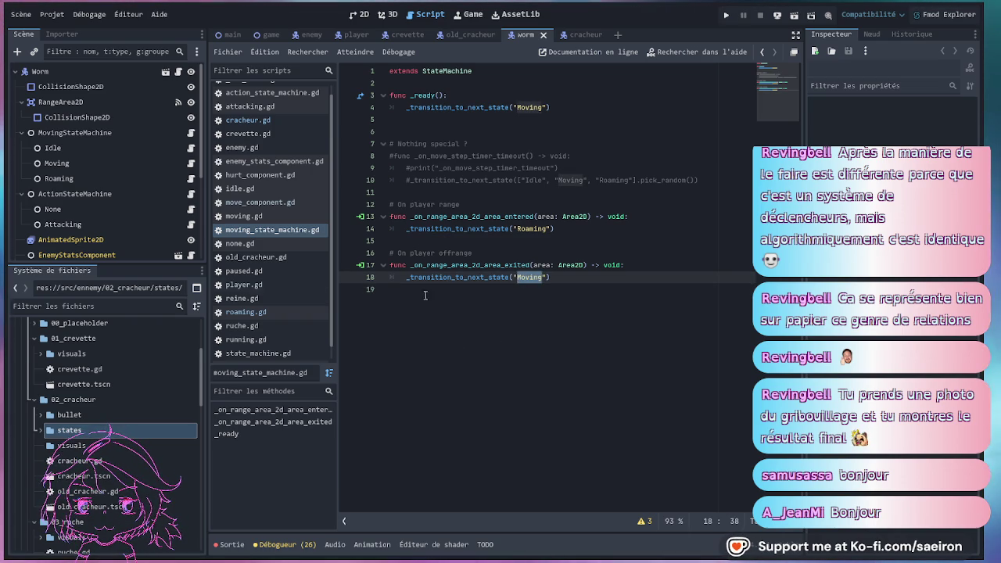
click(191, 164)
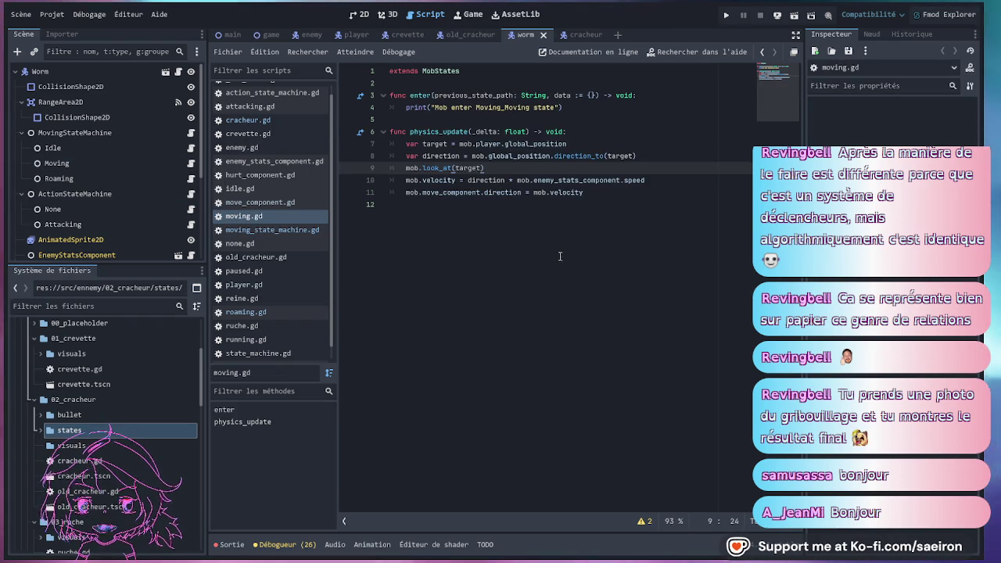
Review lines 10 and 12 of moving.gd and expand the states folder.
click(604, 180)
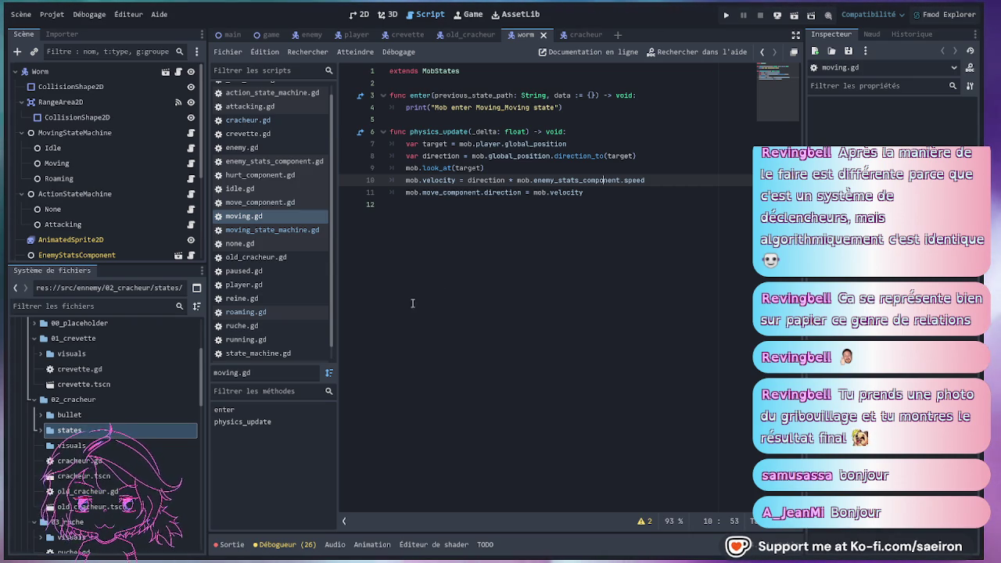
click(425, 263)
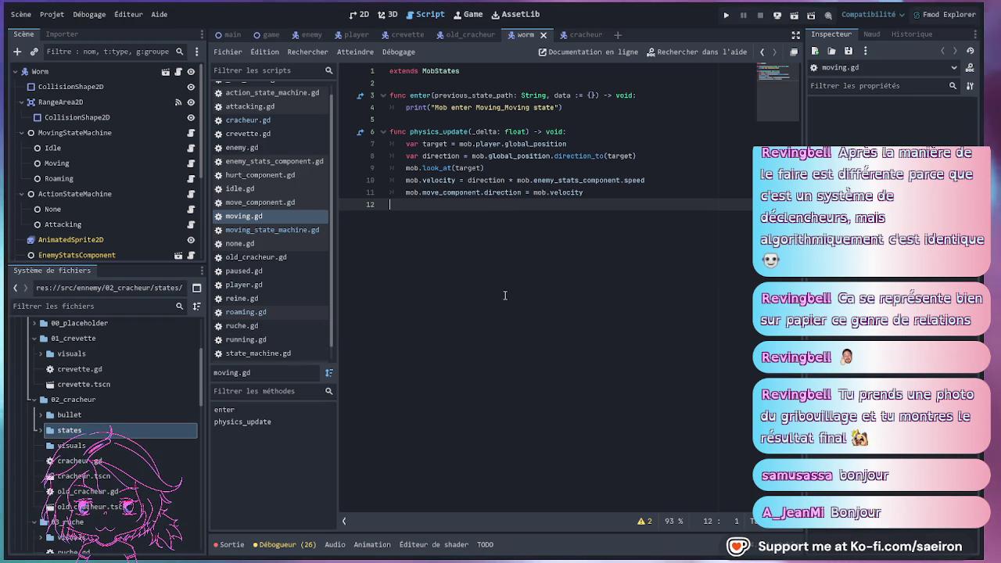
scroll(121, 411, down, 2)
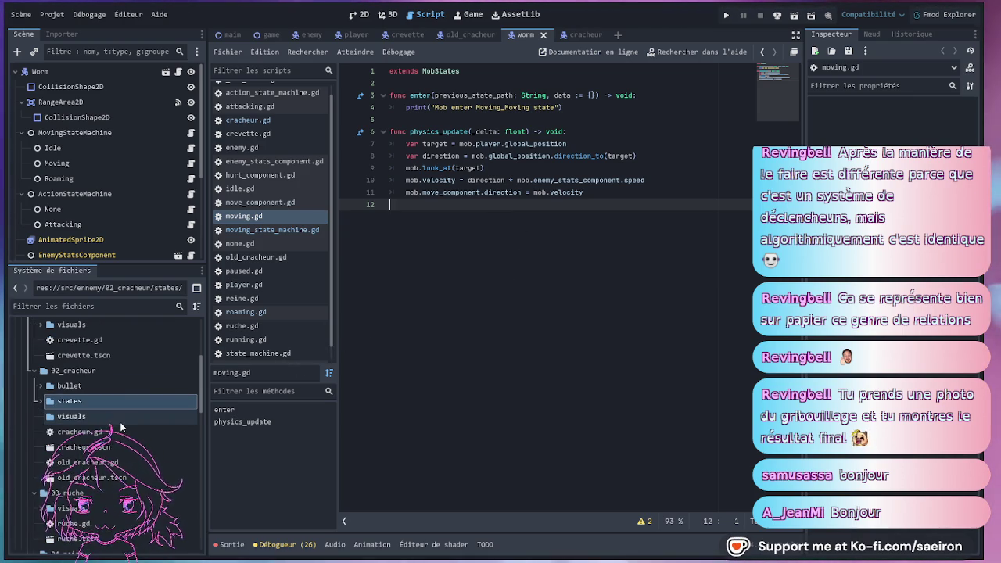
click(42, 402)
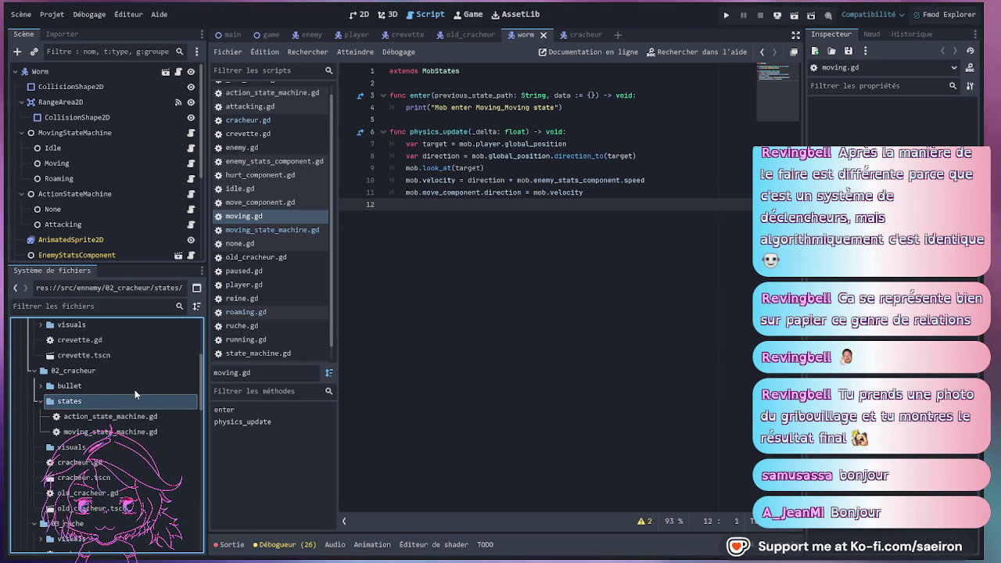
text(_machine)
Rename states to state_machines and attach its scripts to the MovingStateMachine and ActionStateMachine nodes.
click(97, 373)
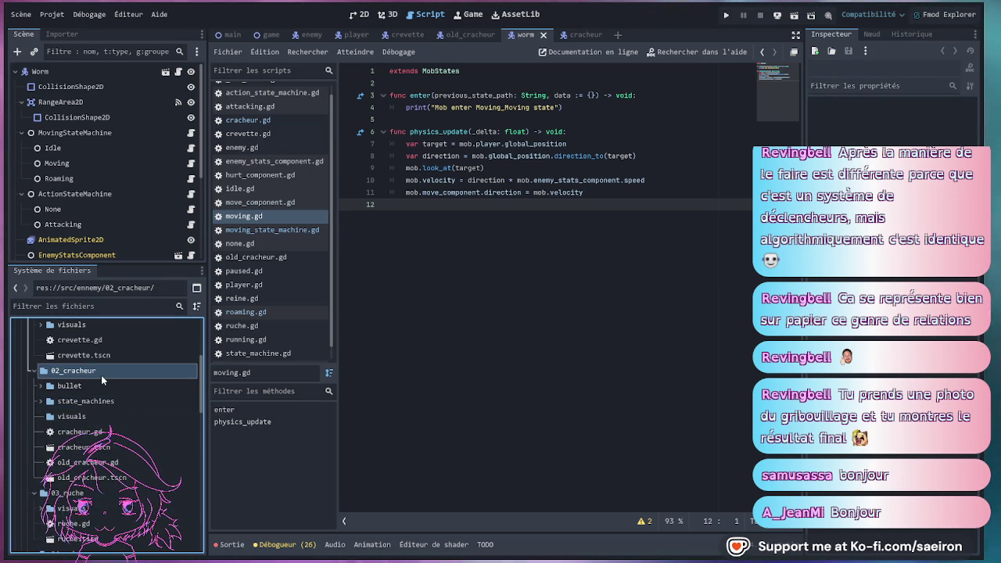
click(40, 400)
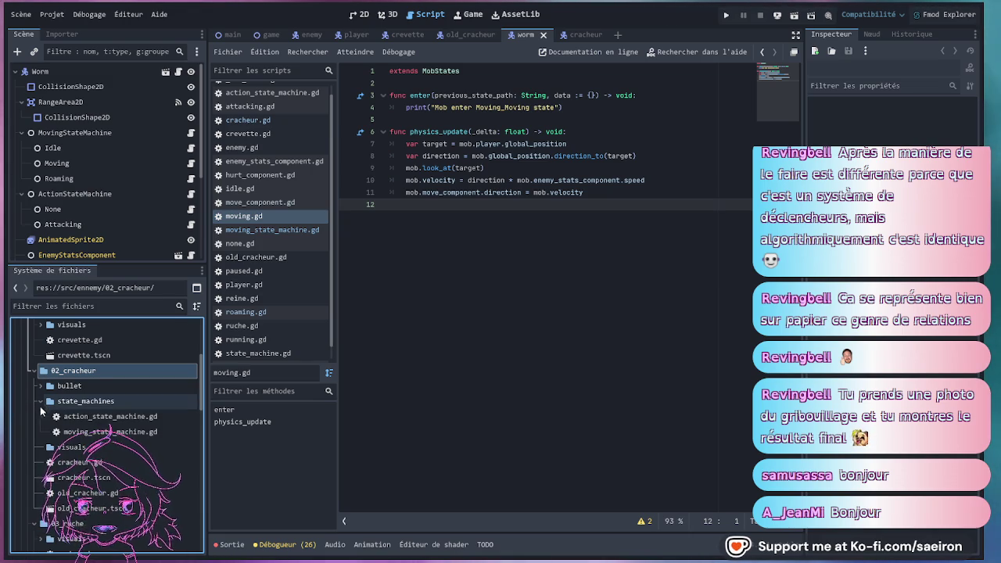
mouse_move(86, 439)
mouse_down()
mouse_move(156, 133)
mouse_move(174, 137)
mouse_up()
mouse_move(110, 424)
mouse_down()
mouse_move(129, 174)
mouse_move(76, 182)
mouse_up()
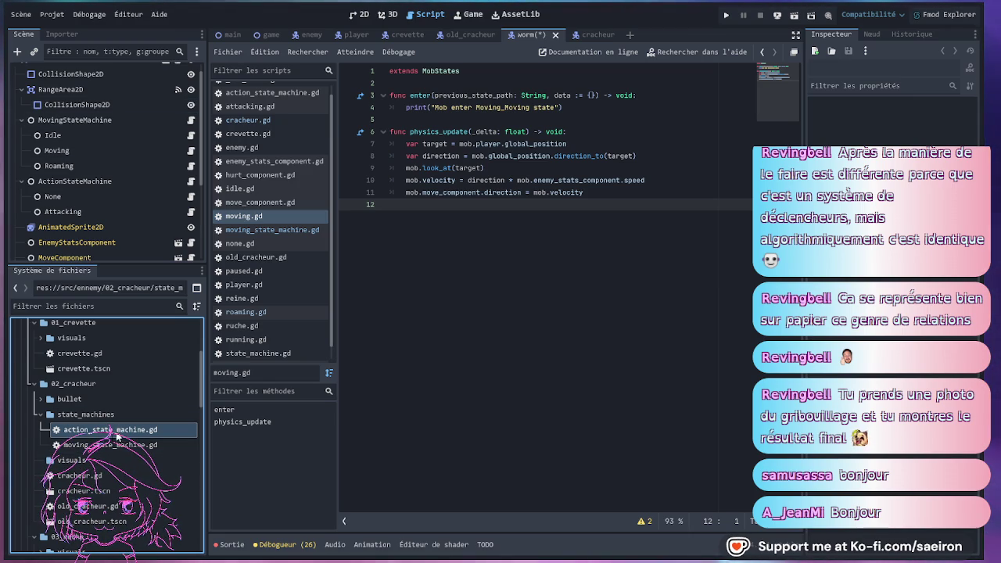
Check that the MovingStateMachine node now uses moving_state_machine.gd from state_machines.
click(113, 444)
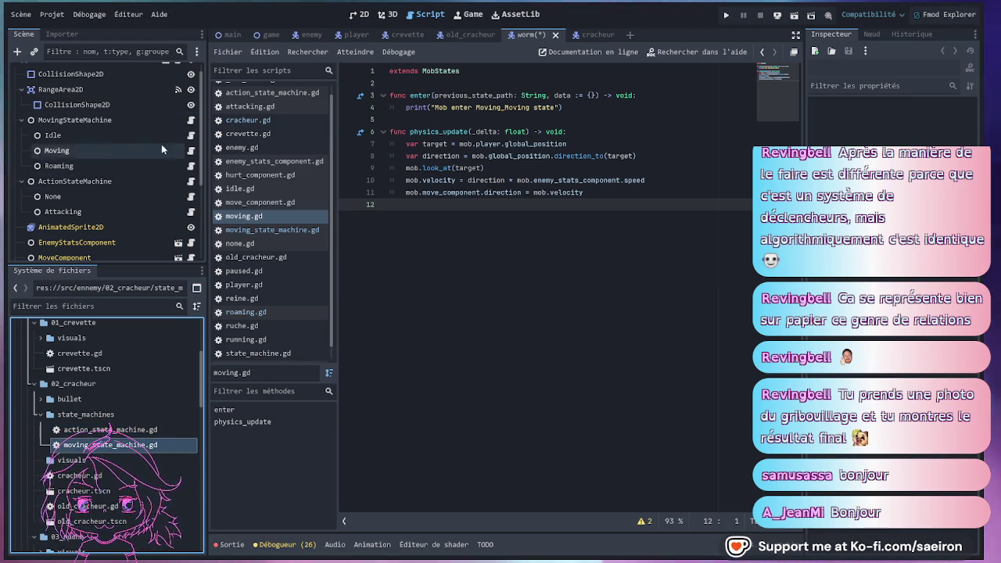
click(23, 183)
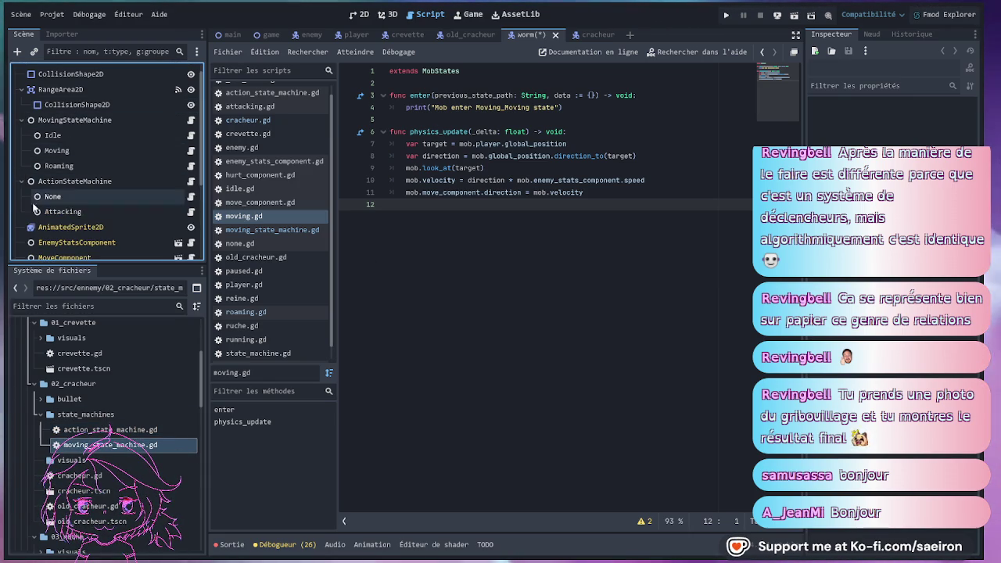
click(189, 121)
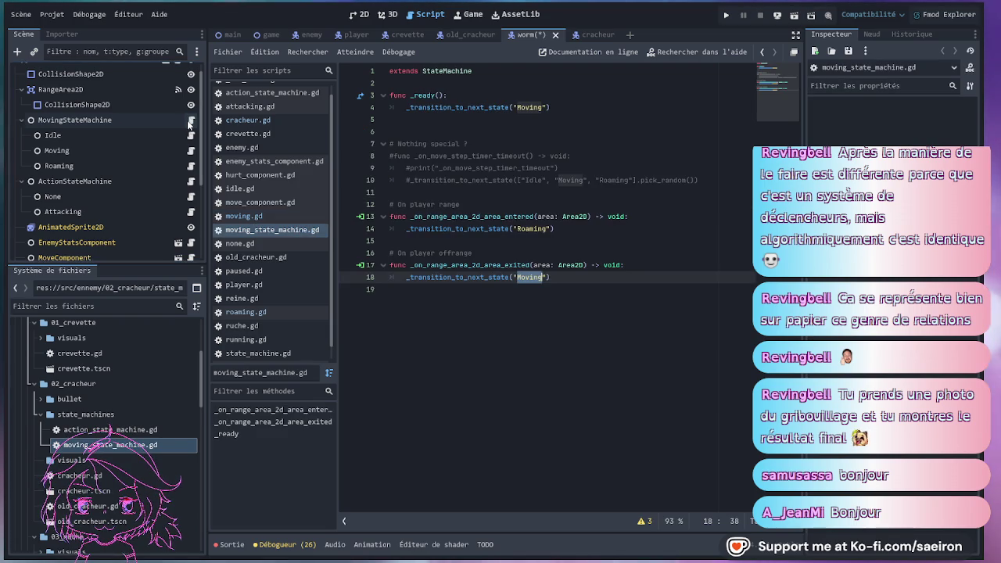
click(638, 154)
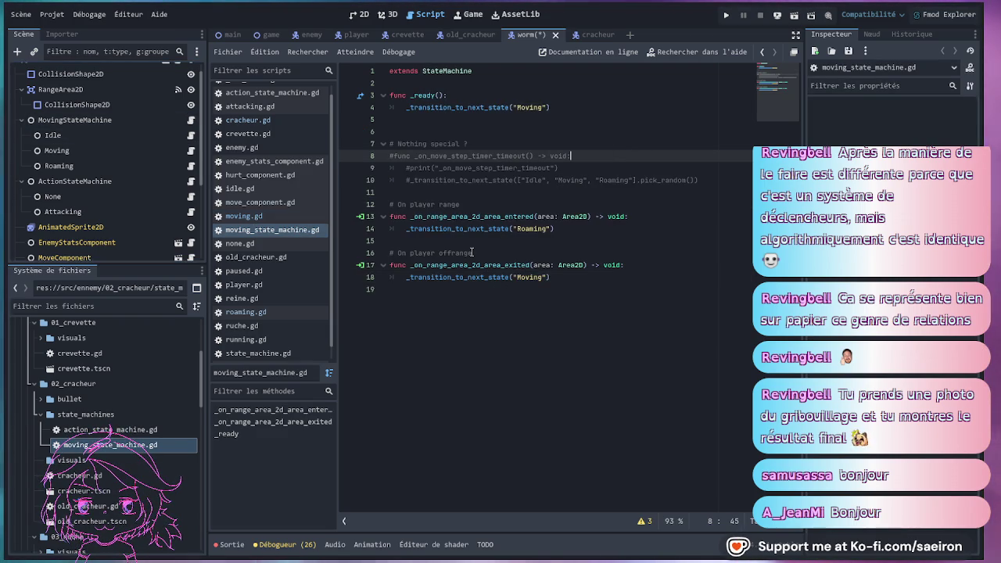
scroll(54, 74, up, 1)
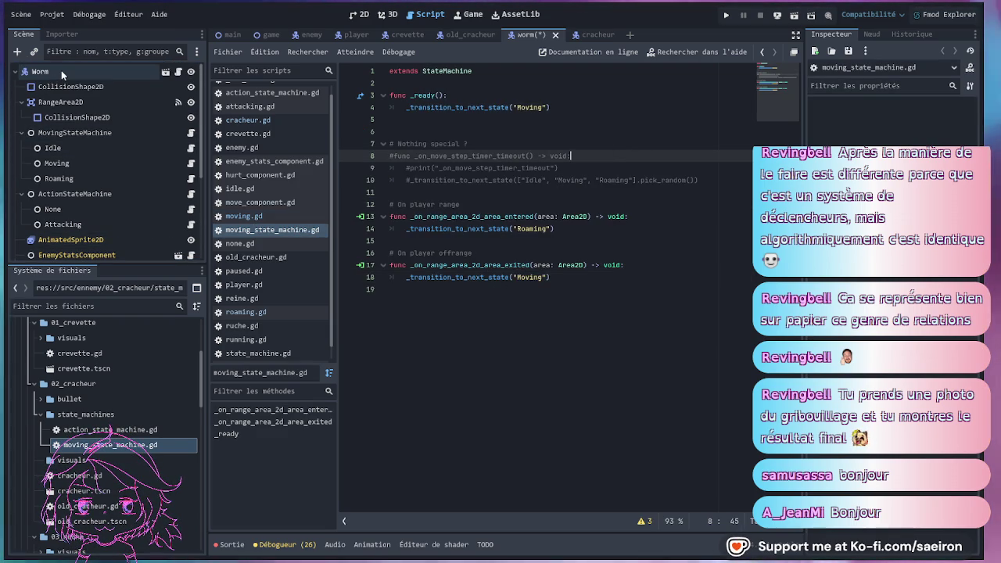
Save the worm scene with Ctrl+S, then select the Cracheur root node in the cracheur scene.
click(607, 35)
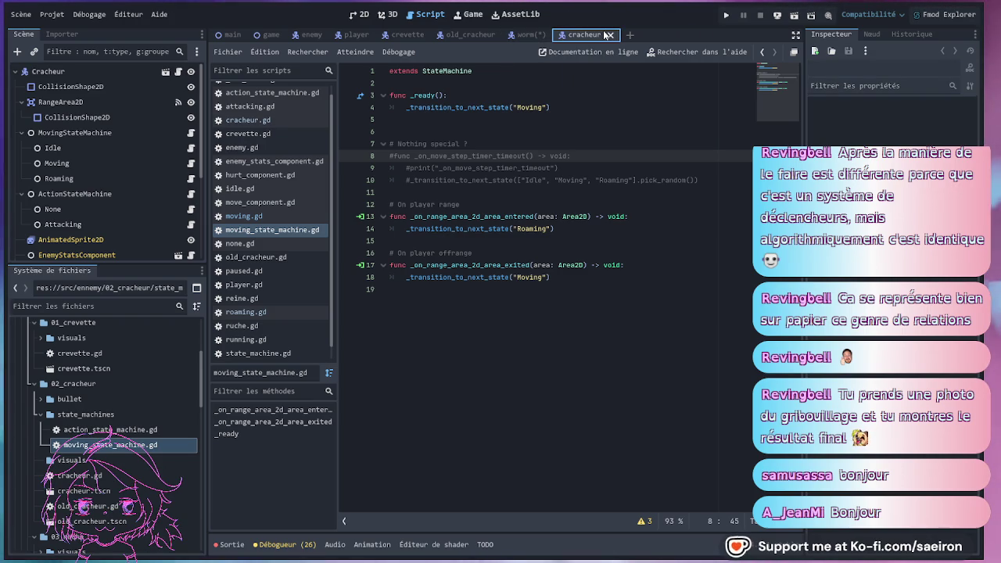
click(526, 33)
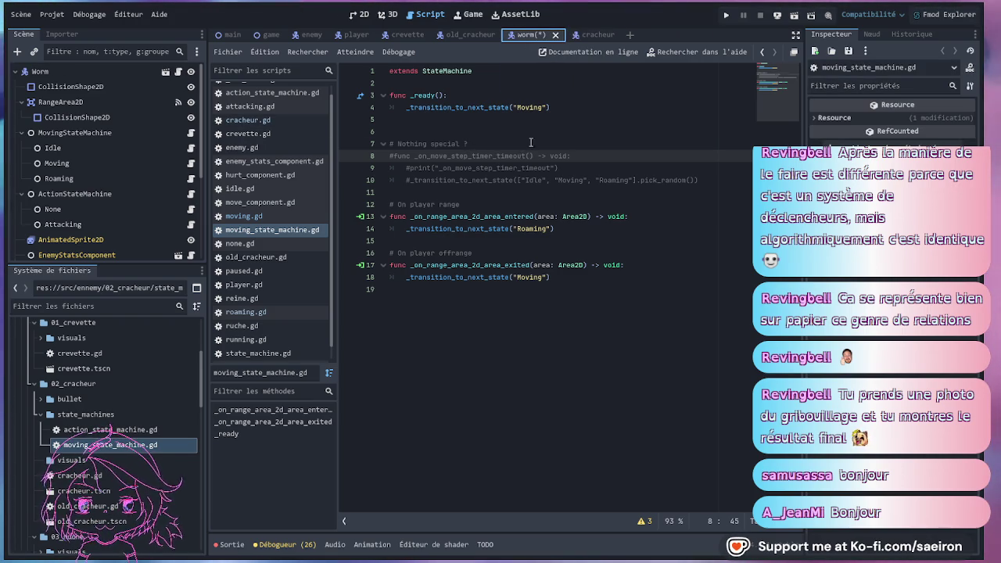
click(467, 143)
key(ctrl+s)
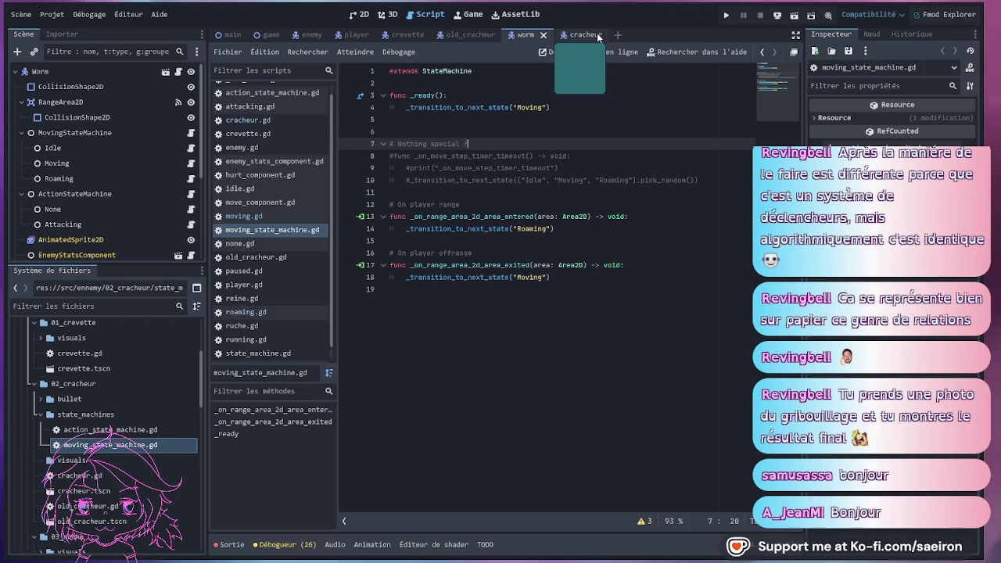
click(571, 34)
click(98, 70)
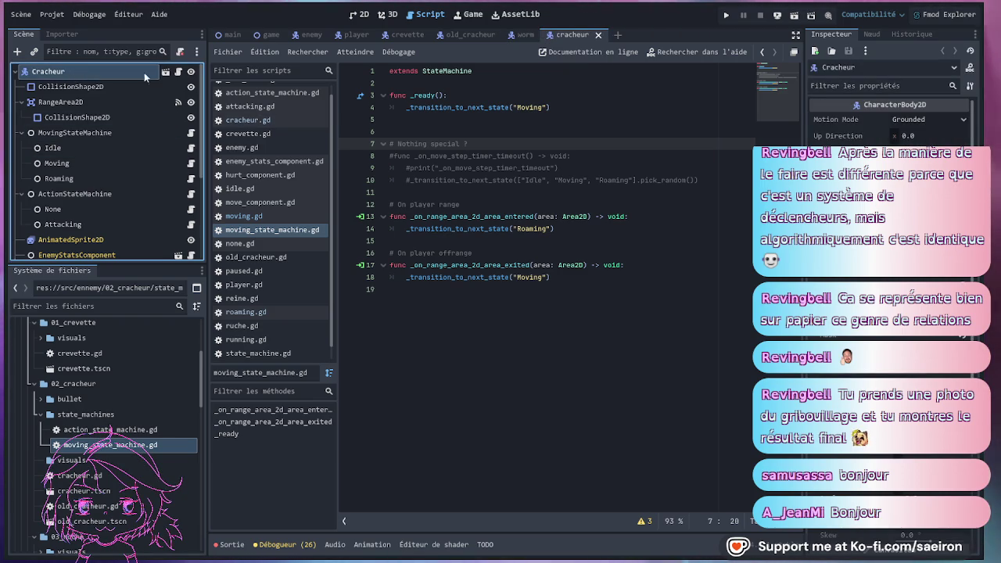
Check MovingStateMachine's initial state, close the worm and old_cracheur scripts, and show the 2D view.
click(78, 134)
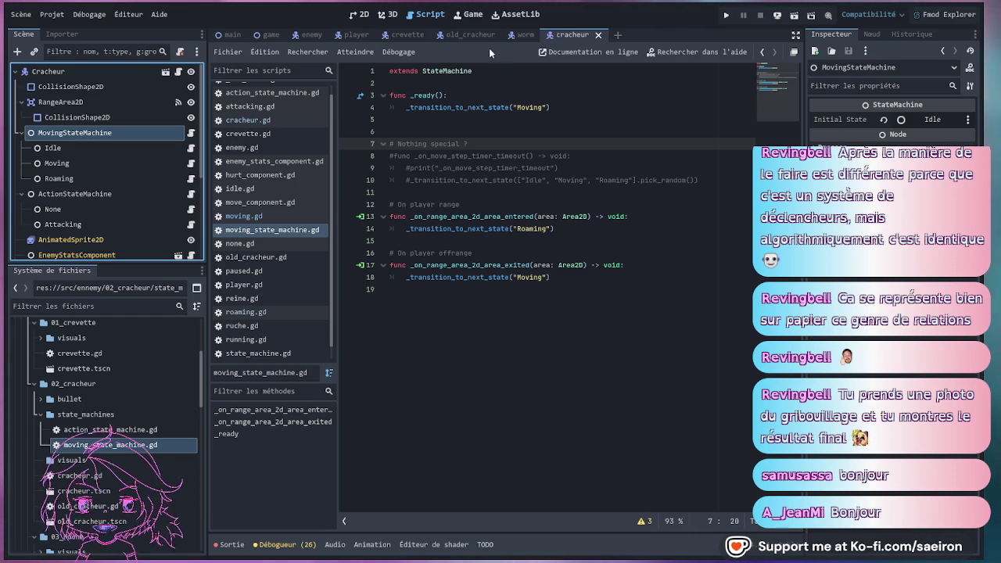
middle_click(520, 35)
middle_click(469, 35)
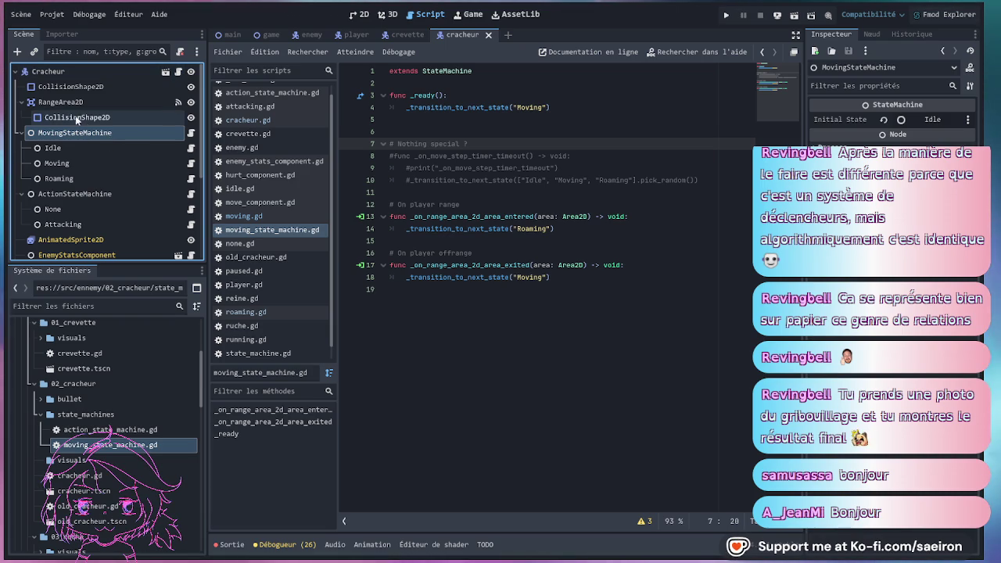
click(359, 15)
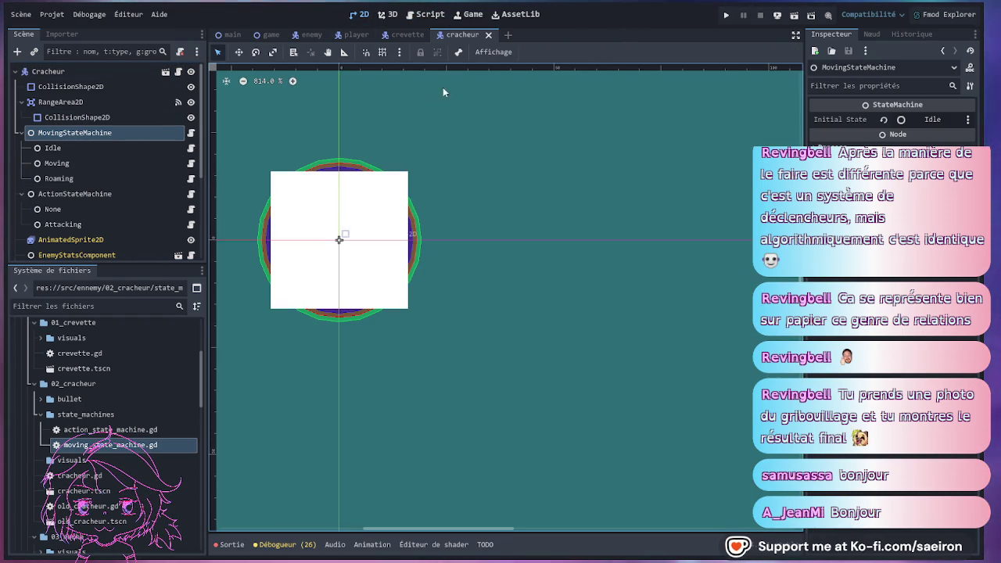
Open old_cracheur.tscn for reference and widen the scene and file panels.
double_click(86, 524)
scroll(94, 224, down, 1)
scroll(94, 224, down, 3)
scroll(338, 237, down, 2)
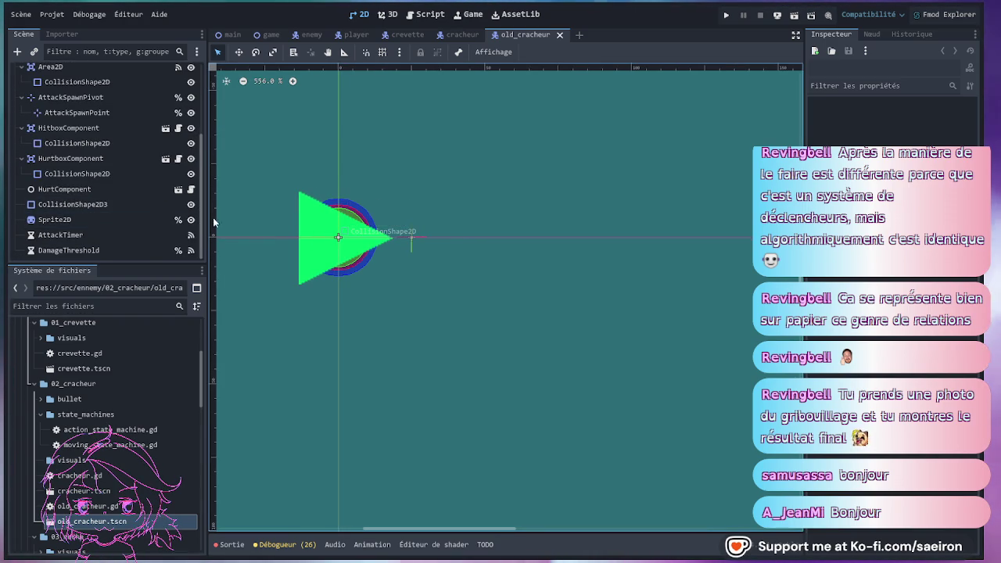
drag(207, 220, 261, 219)
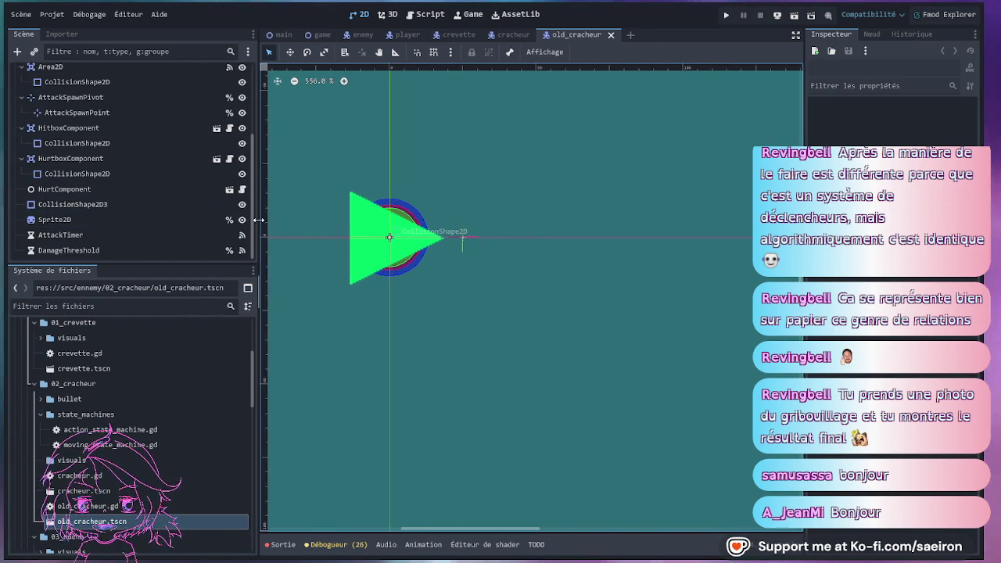
Give the cracheur's Sprite2D the triangle_64px.png texture, tinted green.
click(510, 37)
scroll(93, 198, down, 3)
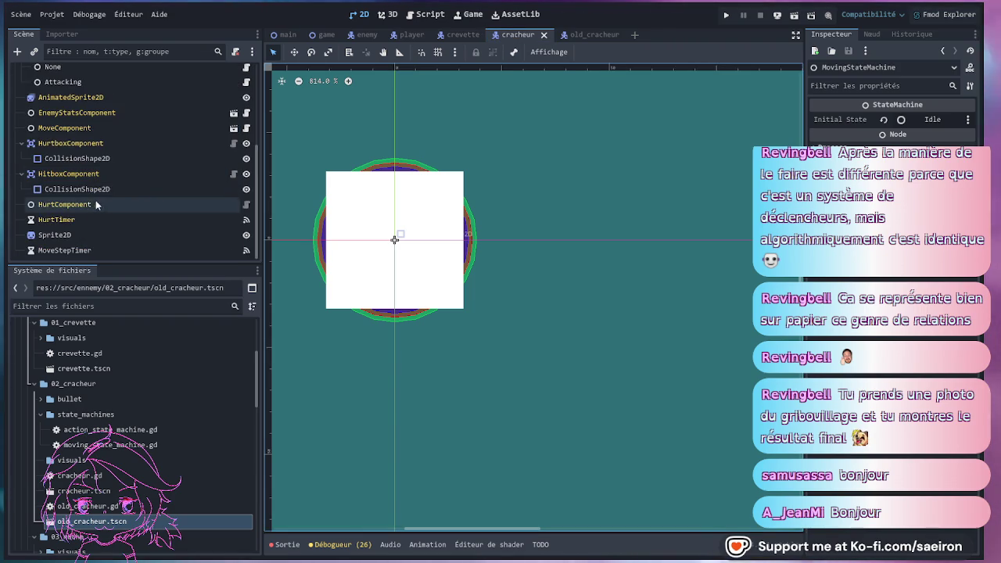
drag(138, 265, 137, 274)
click(79, 245)
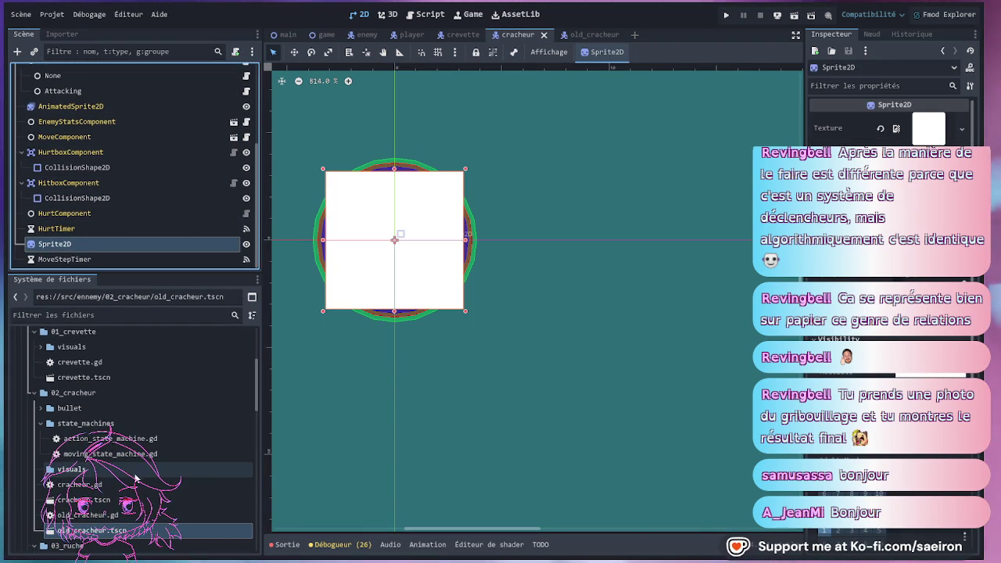
click(61, 473)
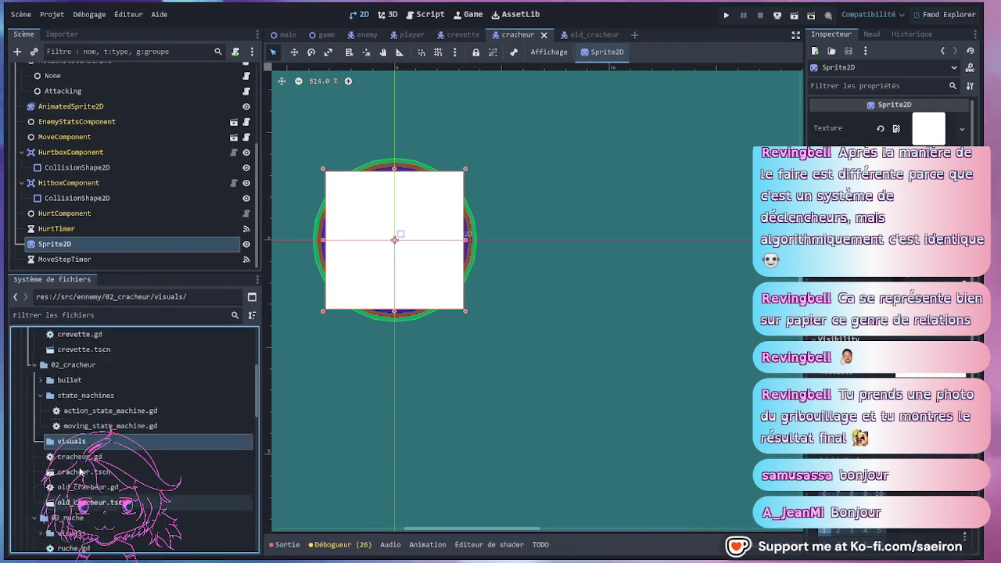
scroll(79, 465, up, 5)
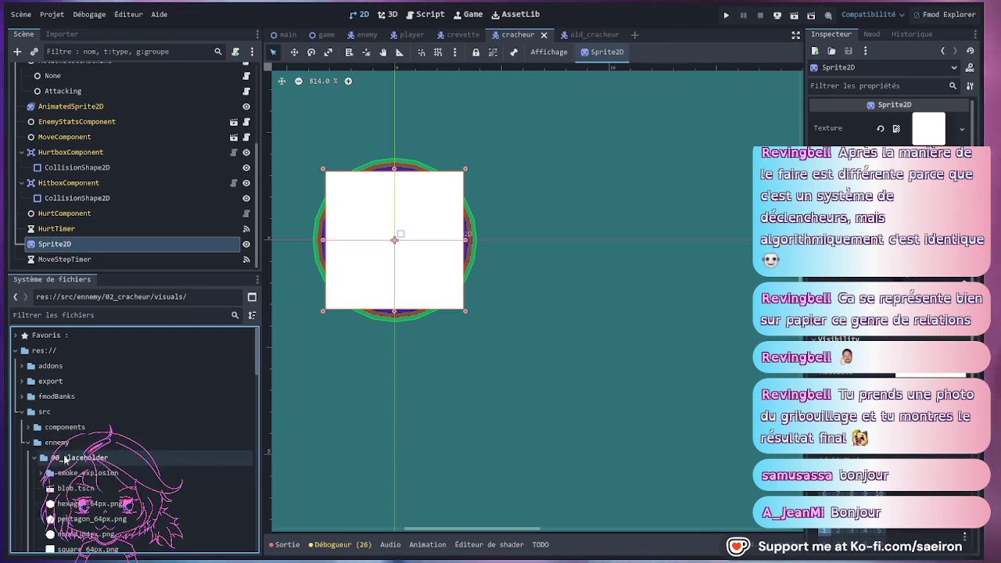
click(30, 458)
scroll(63, 469, down, 2)
click(72, 524)
mouse_move(71, 524)
mouse_down()
mouse_move(782, 117)
mouse_move(929, 127)
mouse_up()
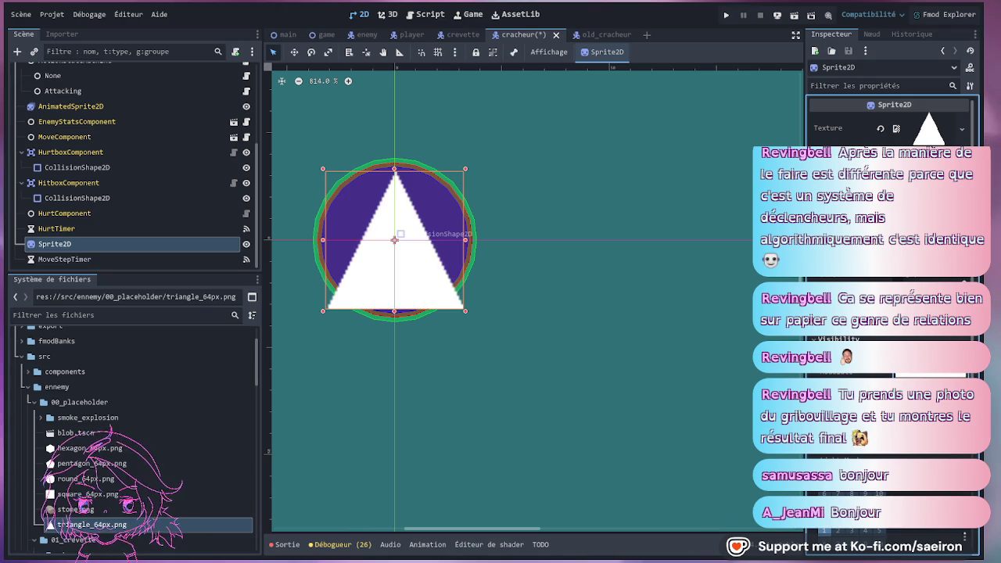
key(Return)
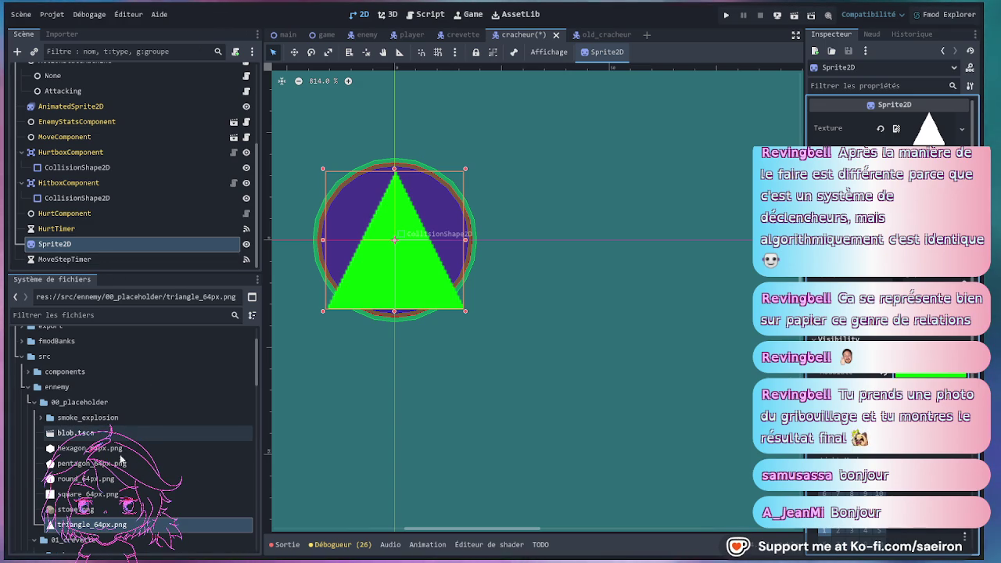
Delete the MoveStepTimer node from the cracheur scene tree.
click(46, 419)
key(Left)
key(Left)
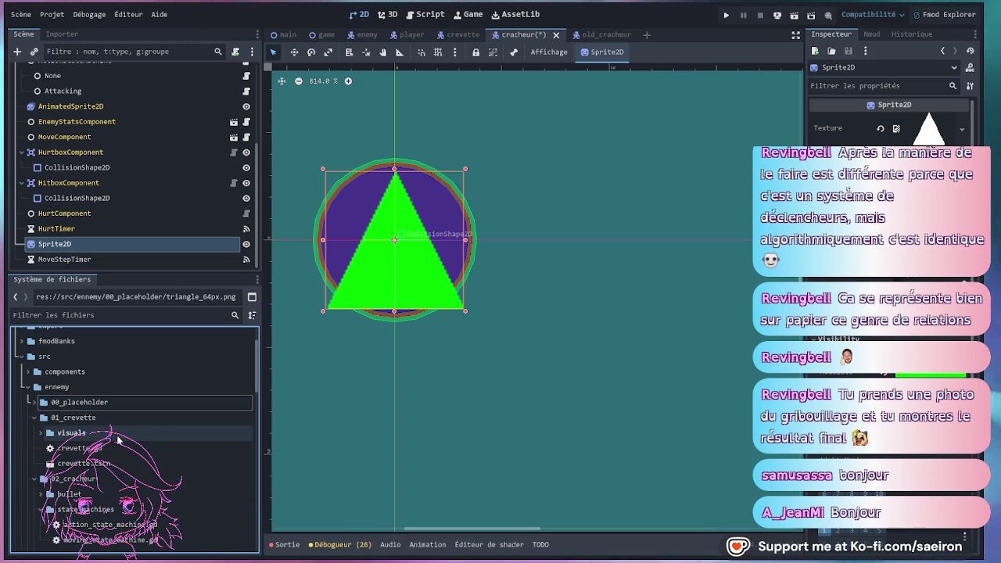
scroll(121, 442, down, 2)
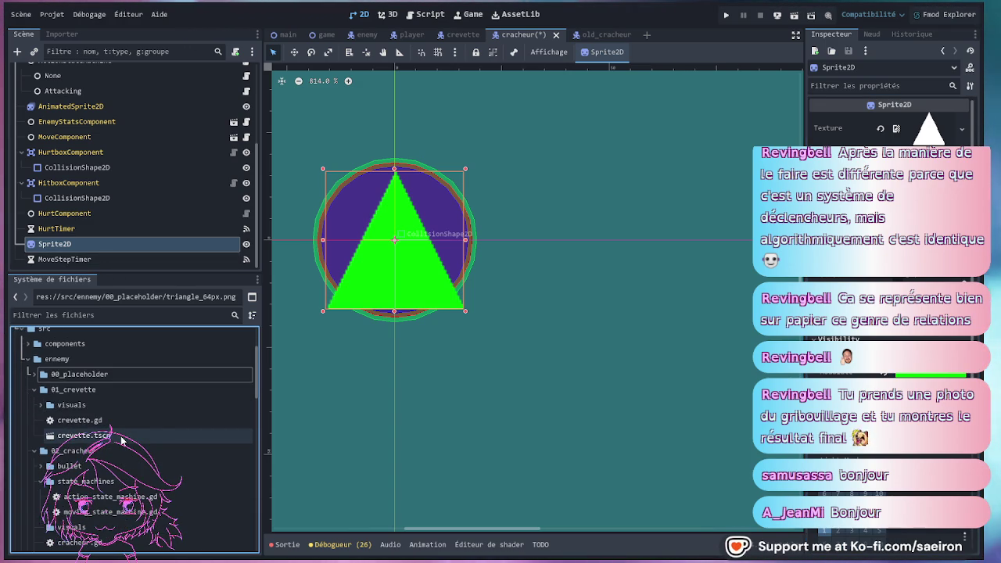
scroll(121, 442, up, 2)
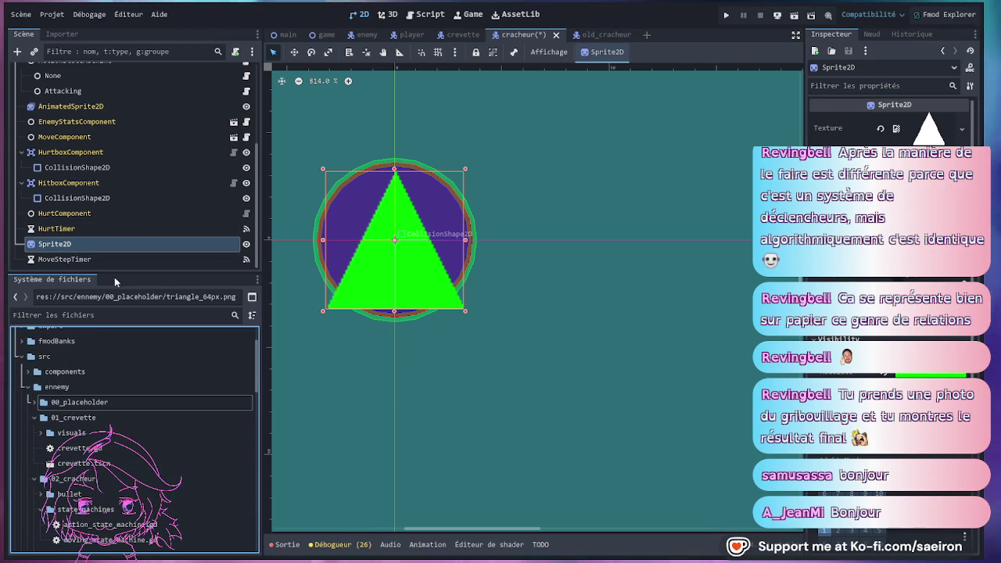
drag(125, 272, 125, 321)
click(135, 307)
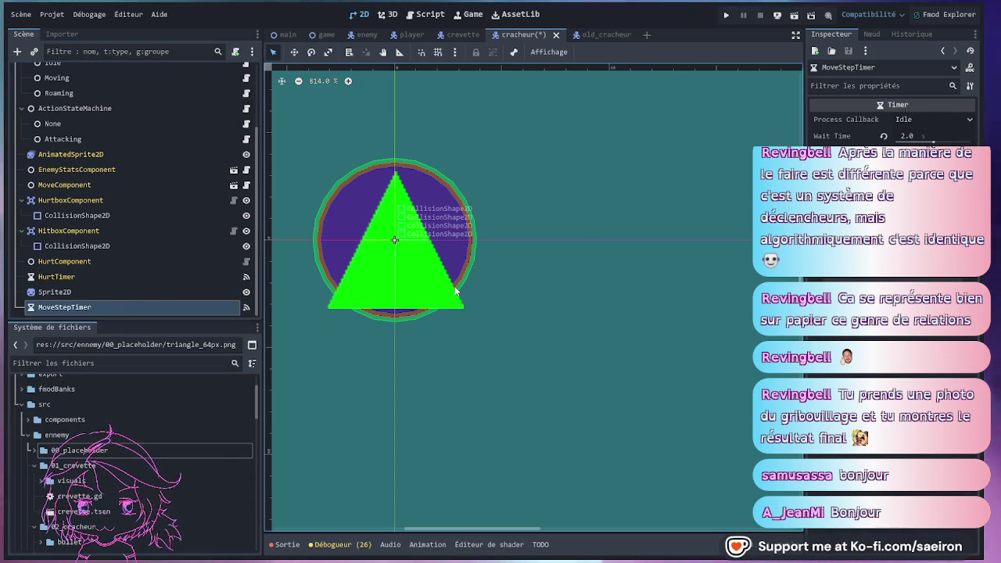
key(Delete)
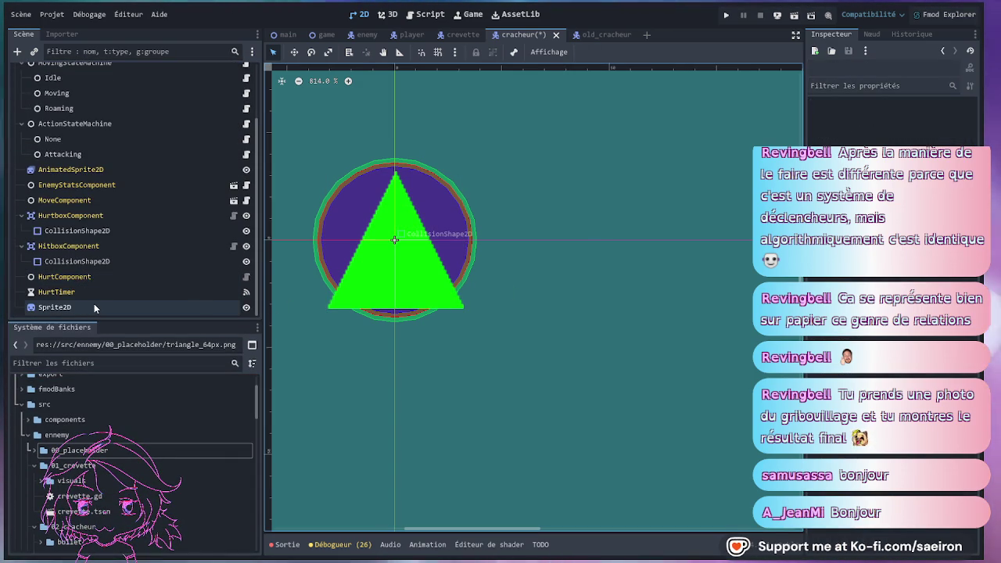
click(93, 305)
Save the cracheur and game scenes, then check the cracheur's main CollisionShape2D and save again.
key(ctrl+s)
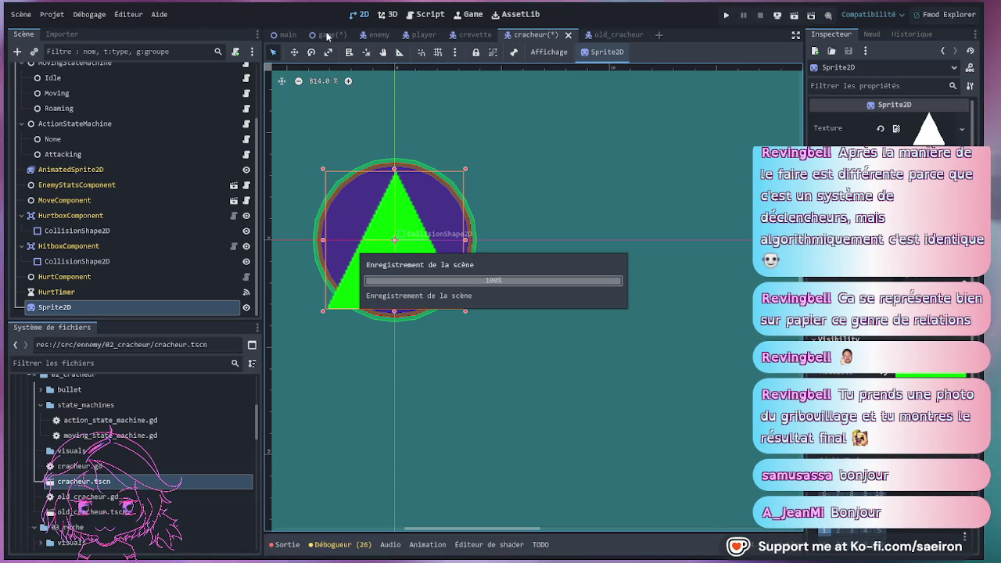
click(326, 36)
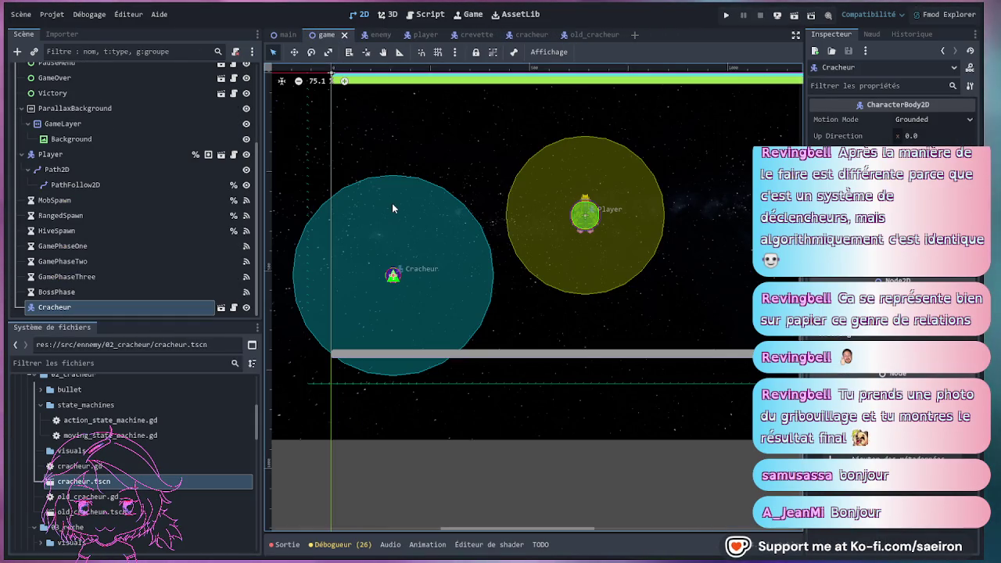
key(ctrl+s)
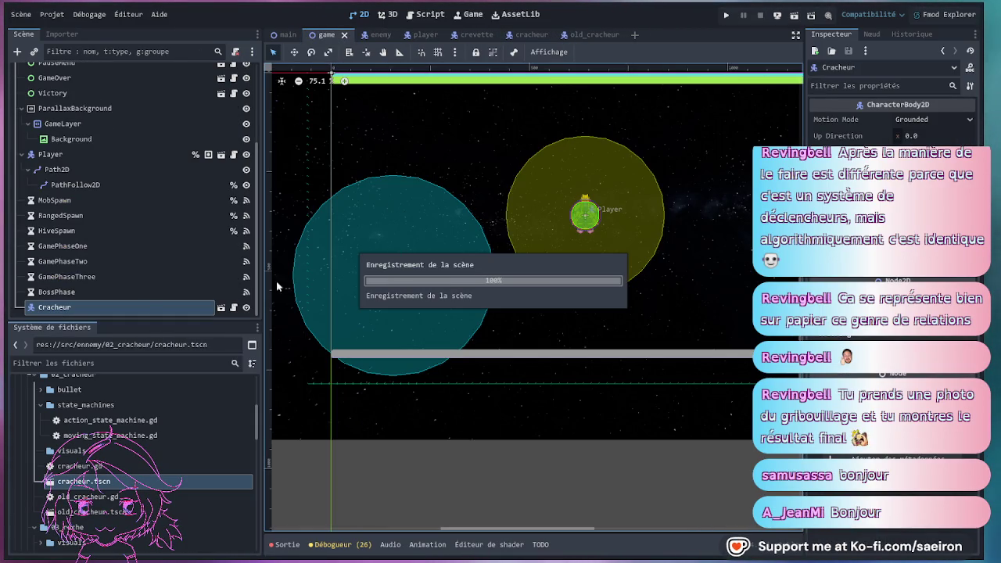
click(222, 307)
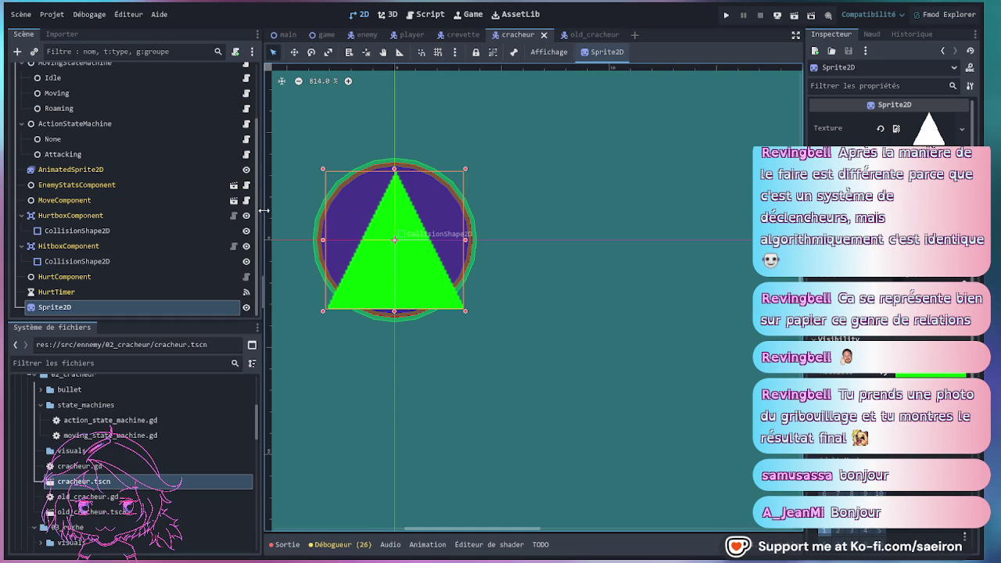
drag(263, 210, 220, 216)
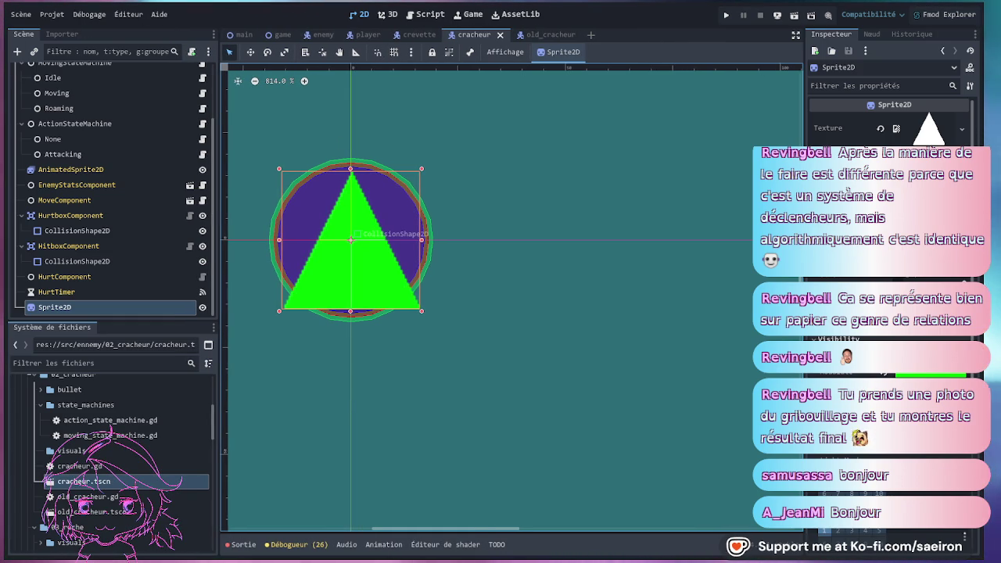
click(578, 394)
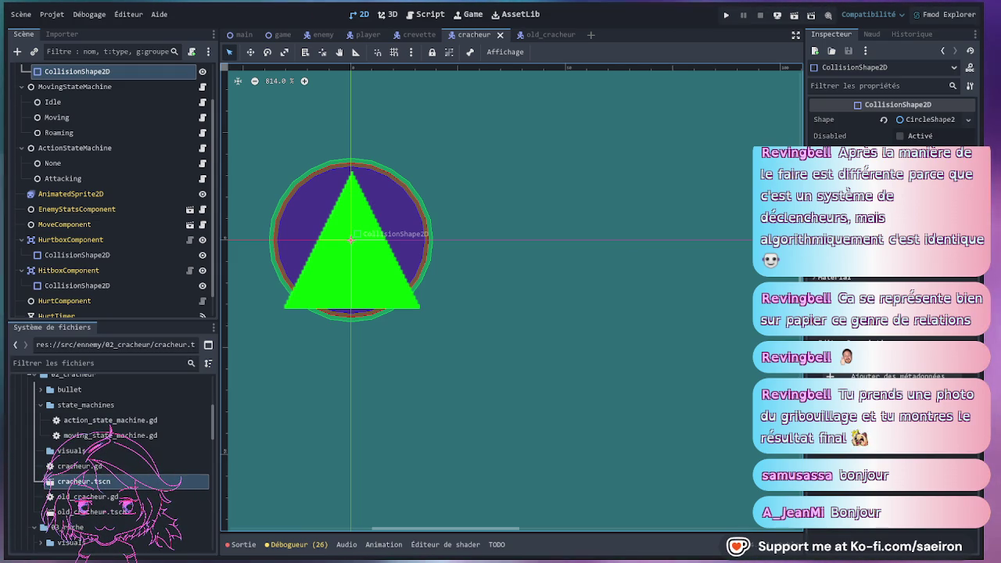
key(ctrl+s)
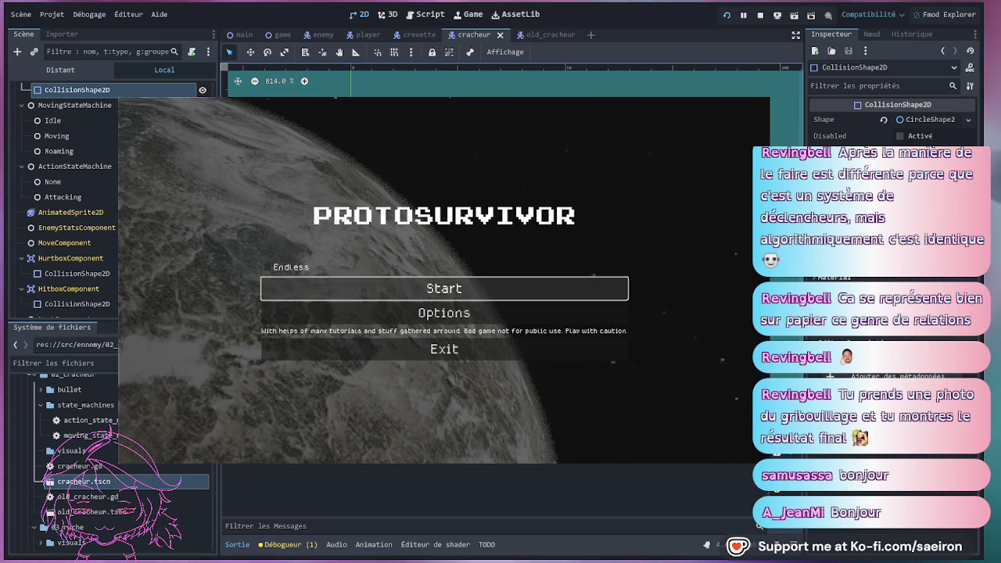
Play the test run from the title menu through ship selection past the intro, then stop it.
click(534, 291)
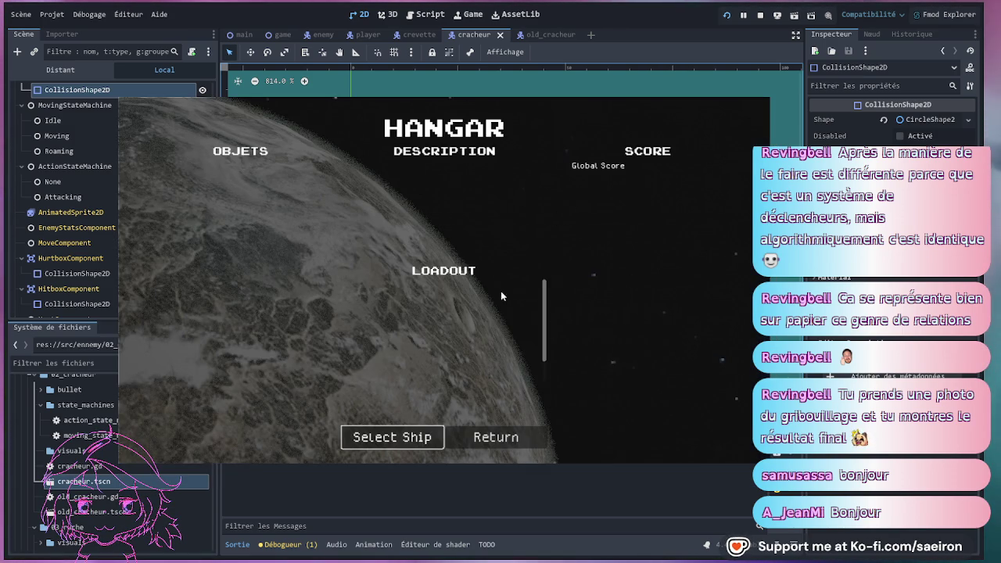
click(395, 439)
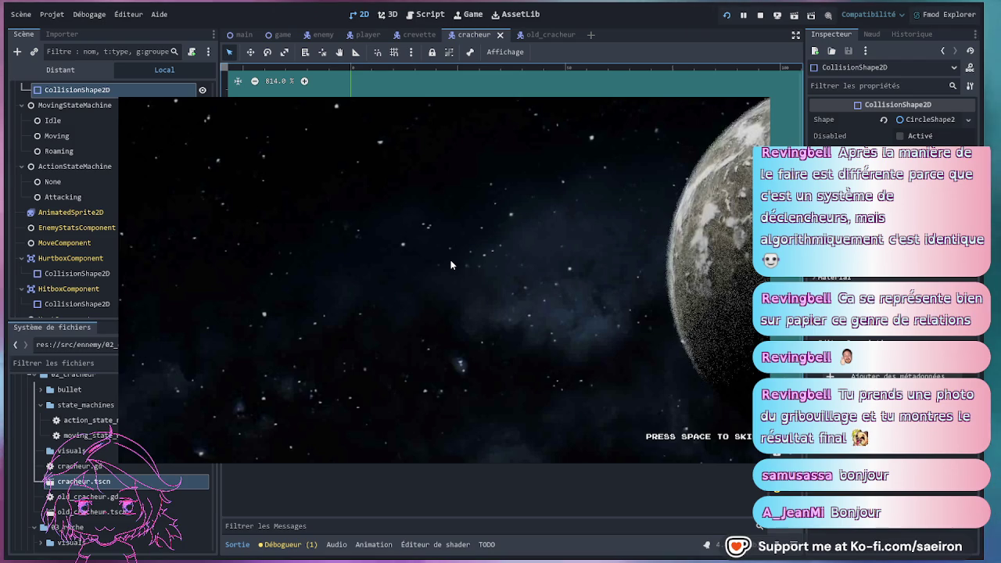
key(space)
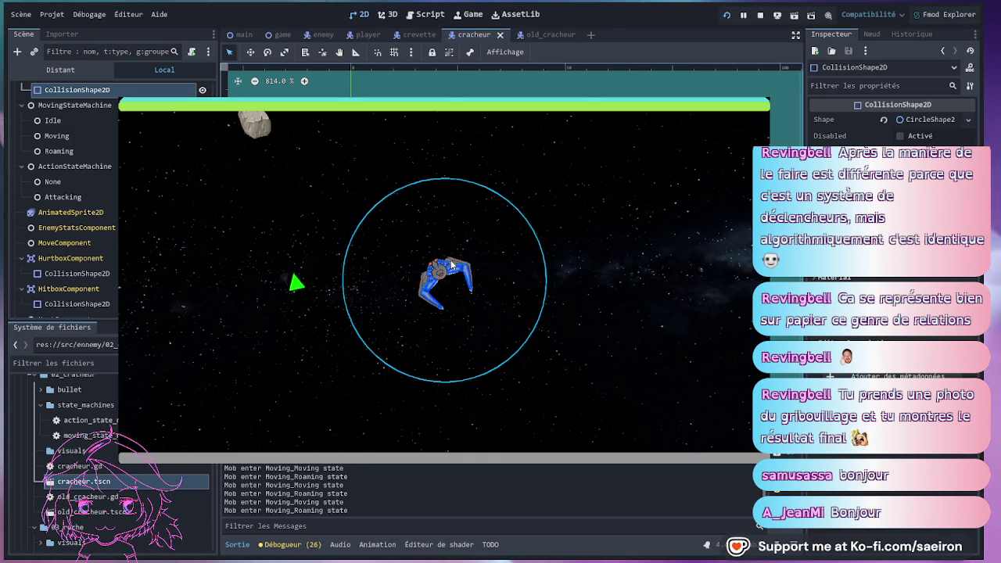
key(F8)
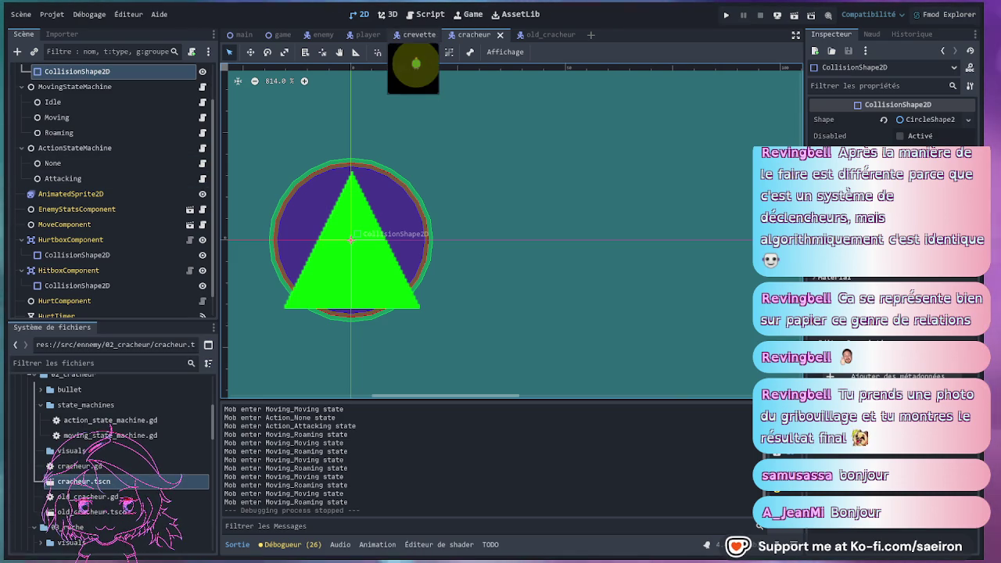
Review the look_at(player) line in old_cracheur.gd, then go back to the cracheur scene.
click(545, 35)
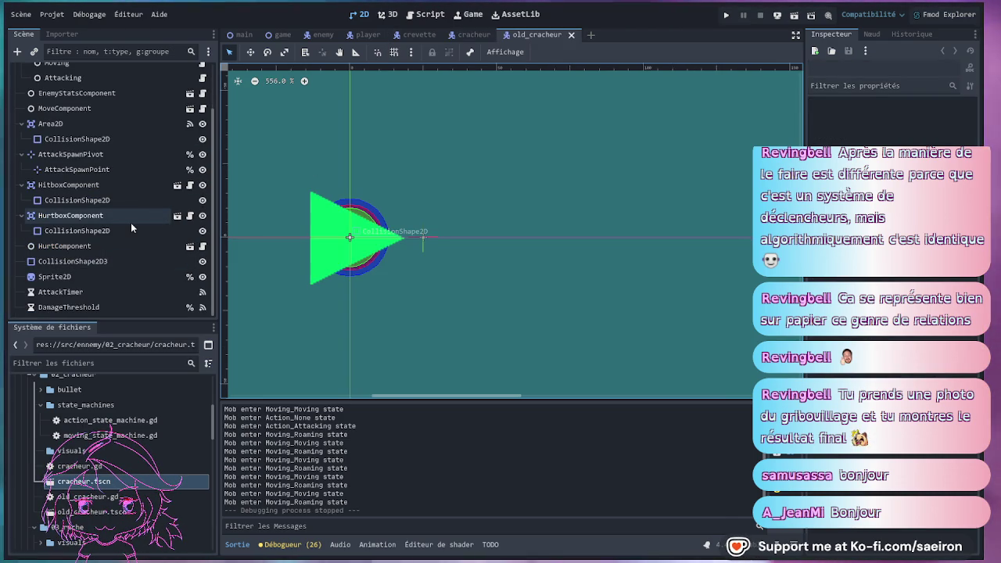
click(190, 72)
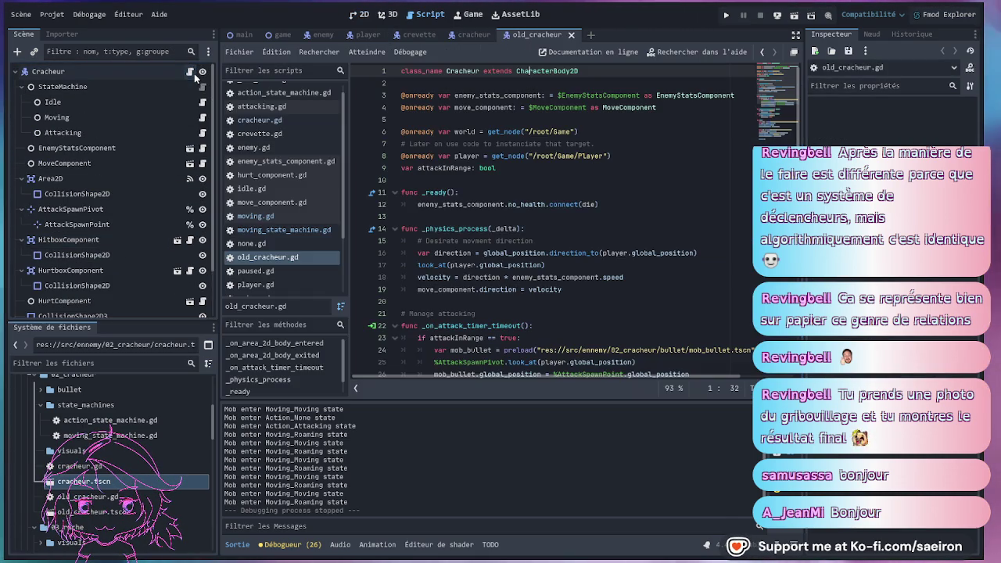
click(623, 213)
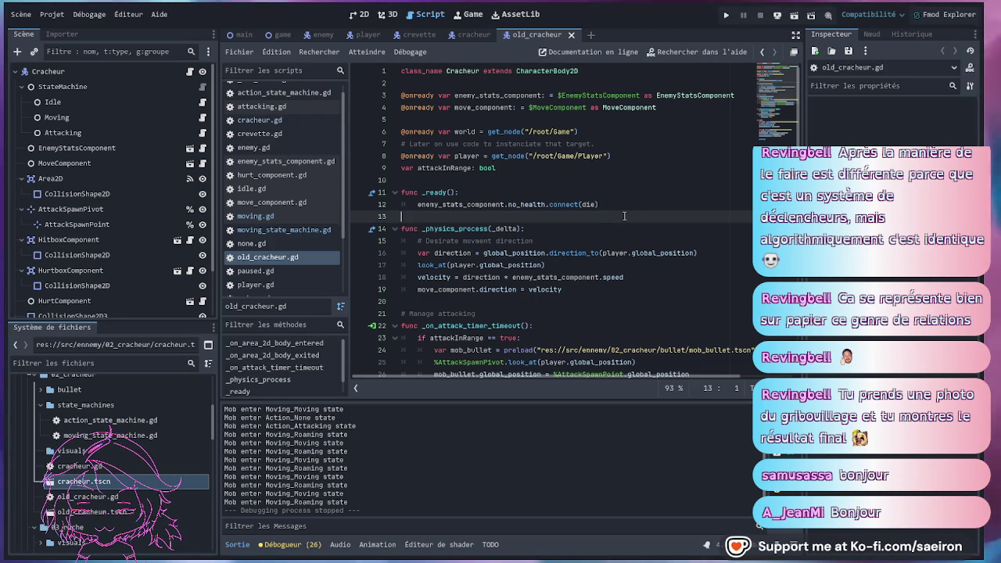
scroll(623, 216, down, 5)
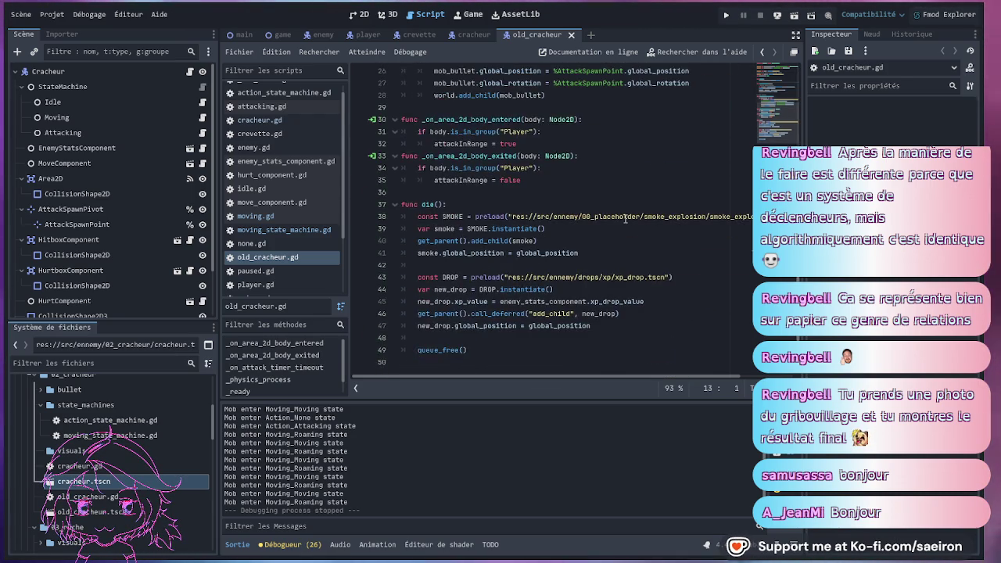
scroll(624, 219, up, 5)
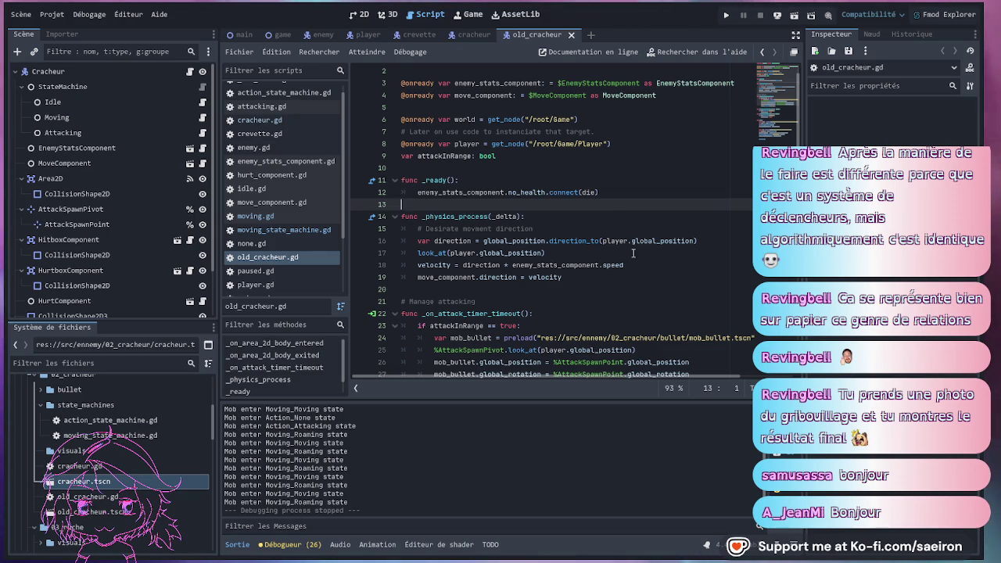
click(633, 252)
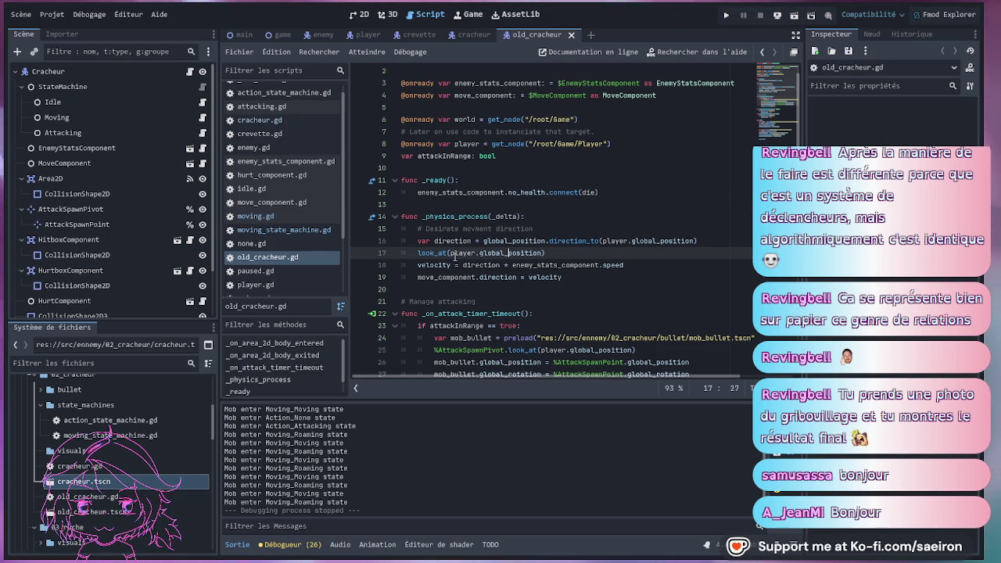
double_click(462, 253)
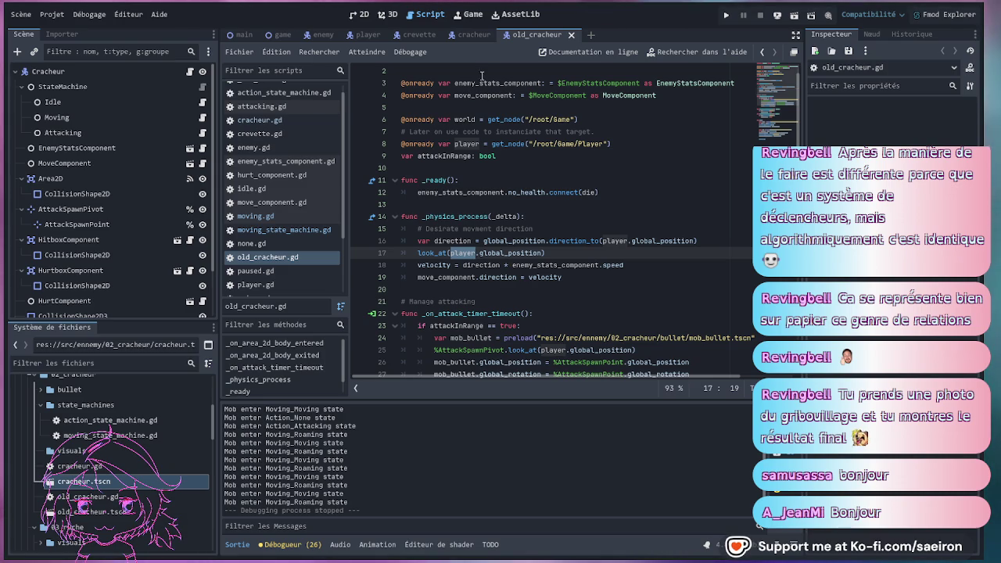
click(474, 34)
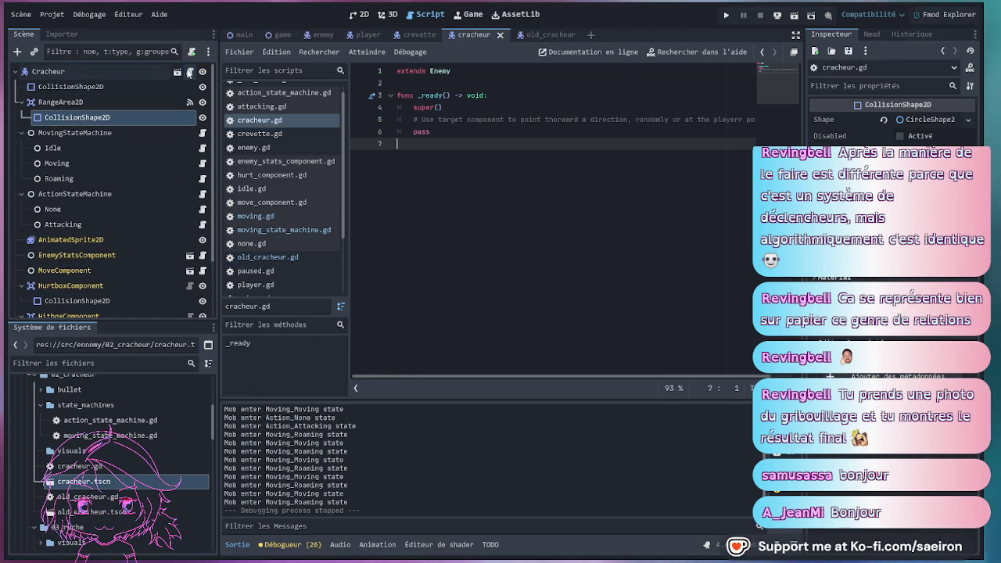
Move cracheur.gd and old_cracheur.gd to the top of the open-scripts list.
click(539, 34)
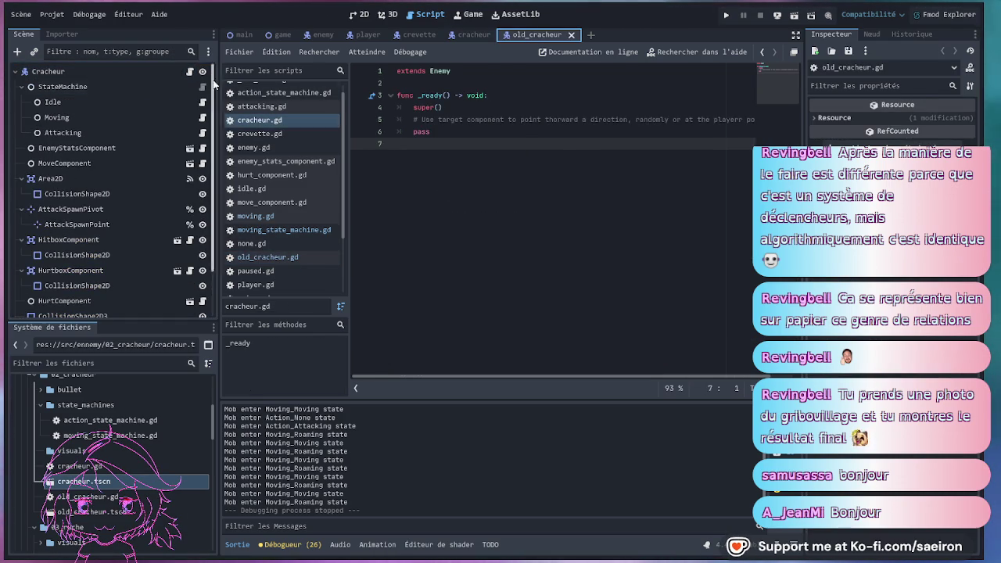
click(474, 35)
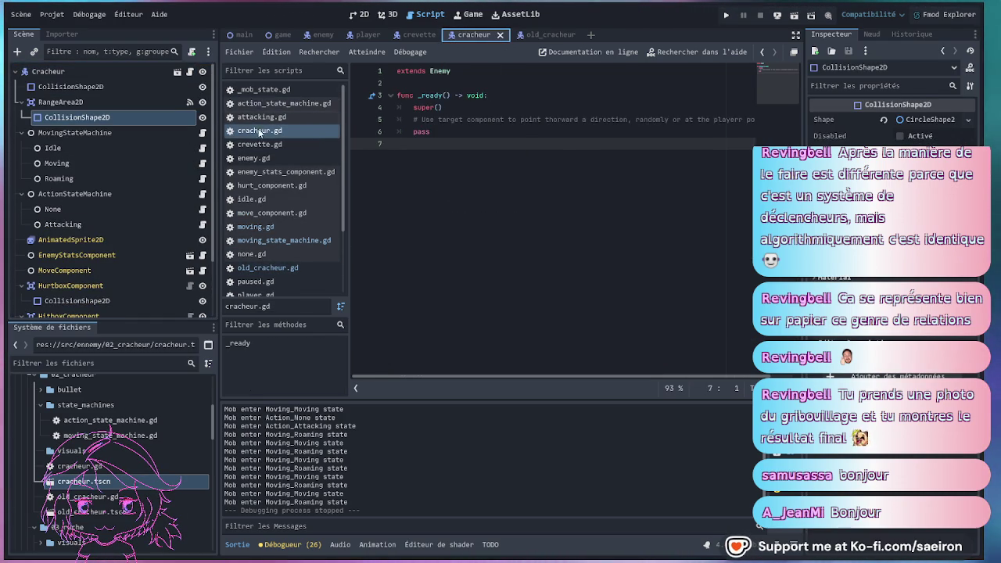
drag(304, 130, 293, 96)
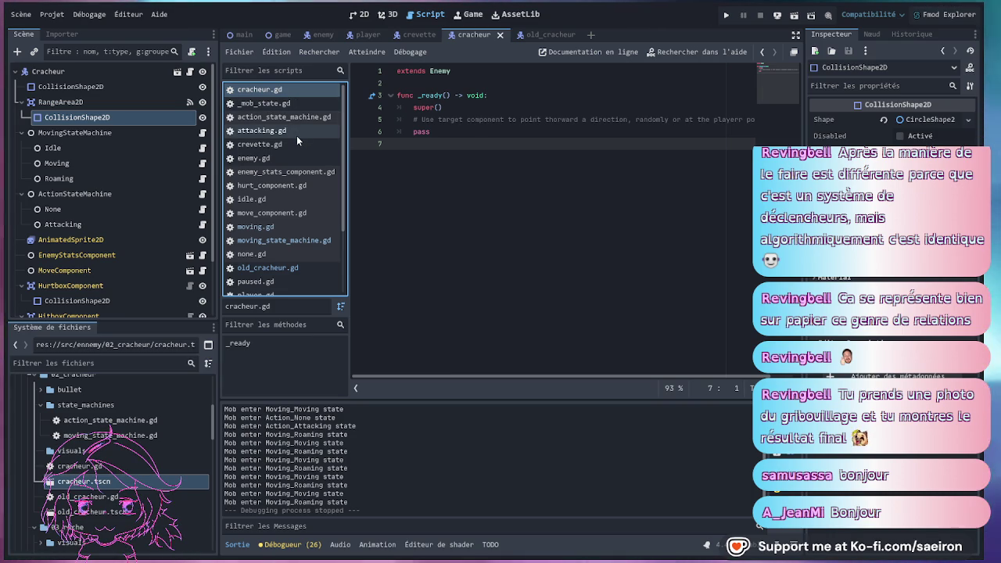
drag(268, 268, 286, 102)
scroll(625, 190, up, 1)
click(626, 191)
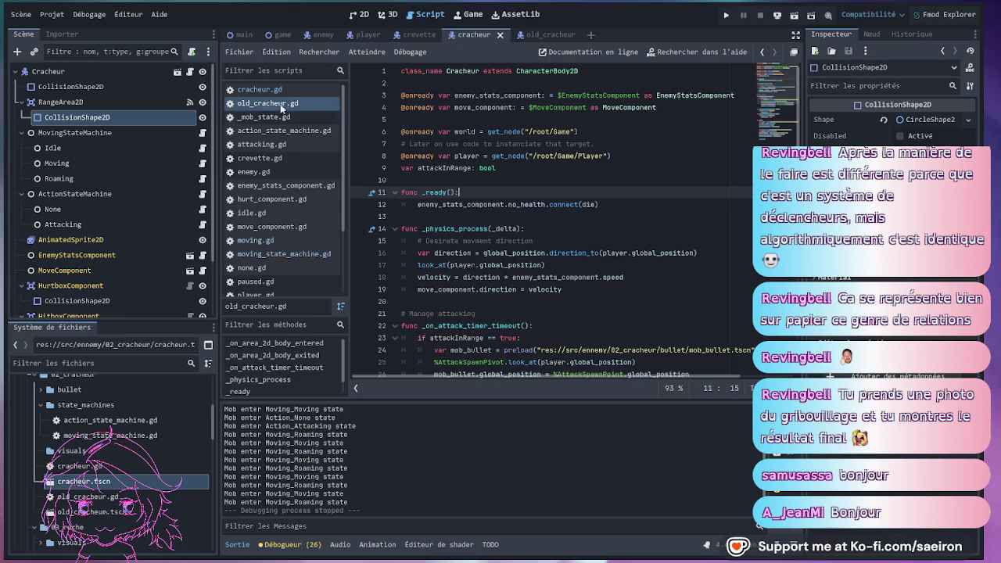
Compare cracheur.gd, enemy.gd and old_cracheur.gd around the health signal connection.
click(259, 89)
ctrl+click(440, 71)
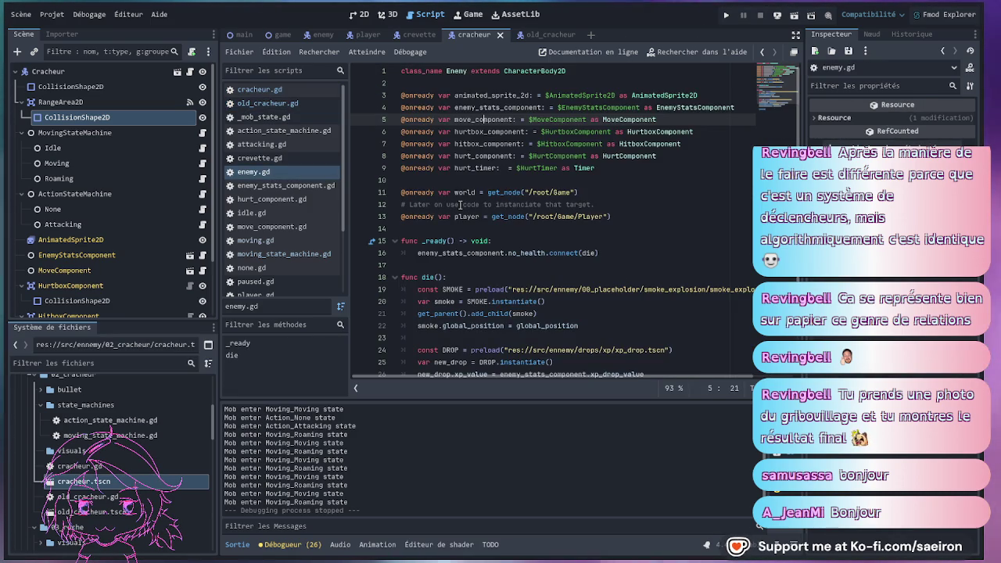
scroll(461, 199, down, 2)
key(alt+Left)
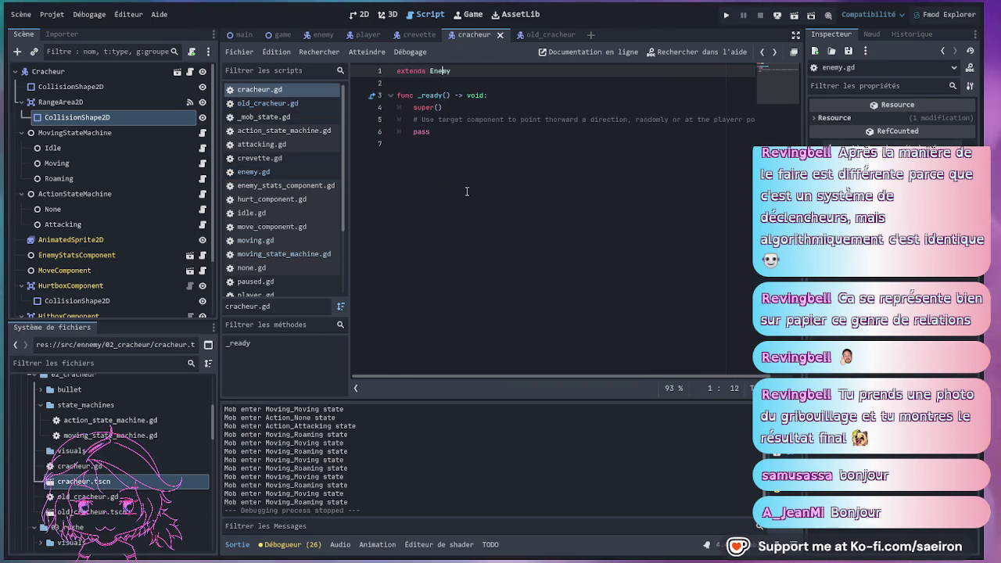
key(alt+Left)
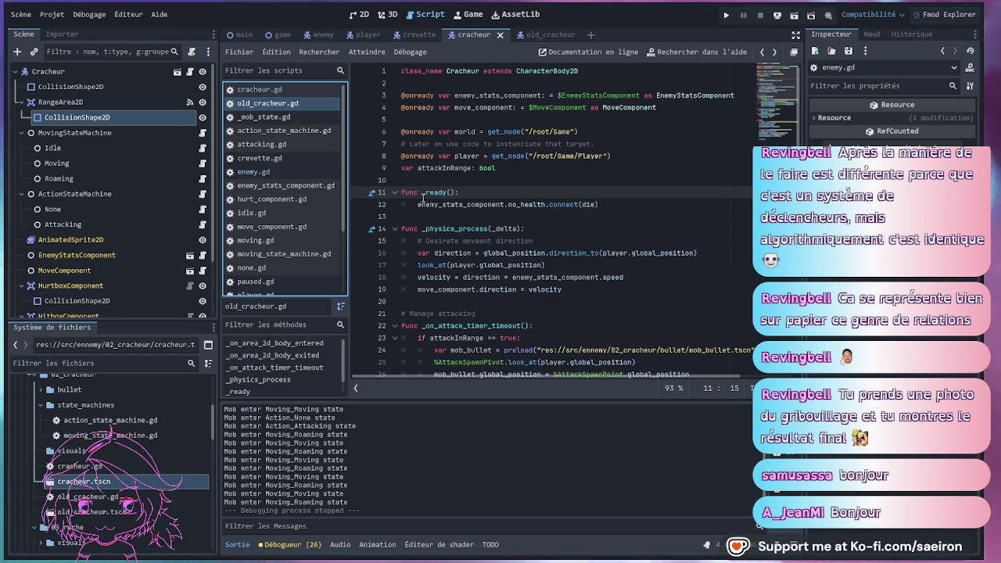
click(470, 204)
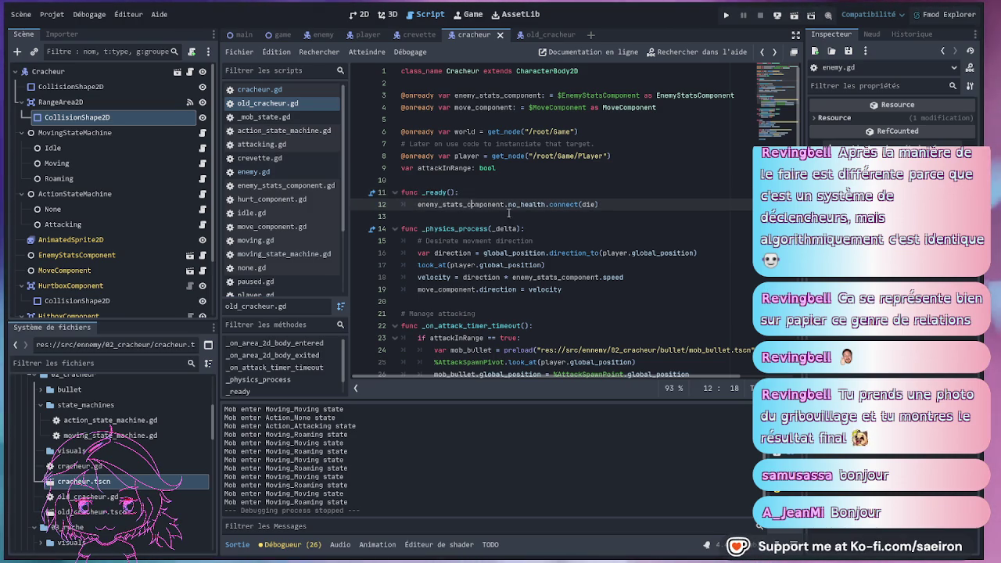
click(261, 90)
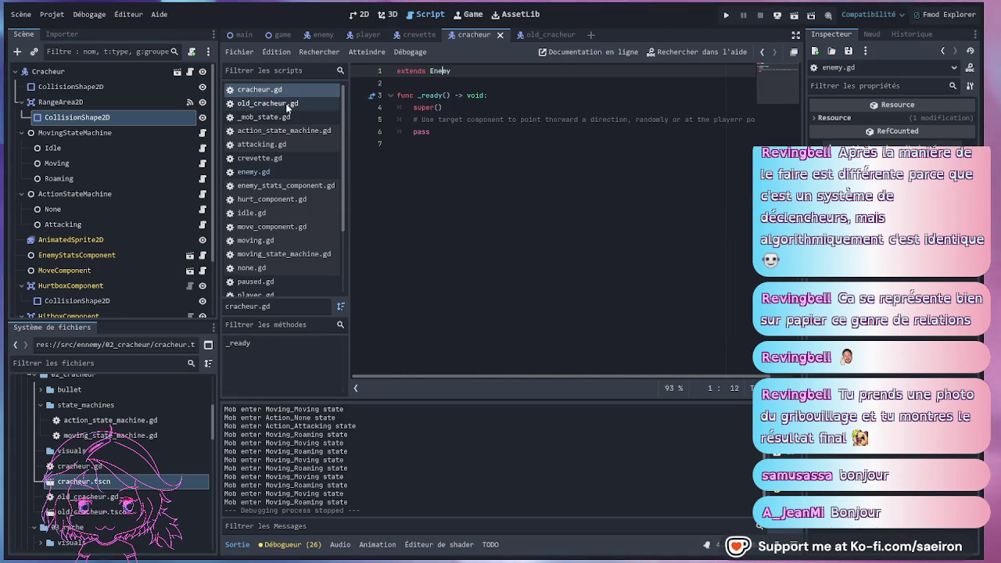
click(286, 105)
click(254, 172)
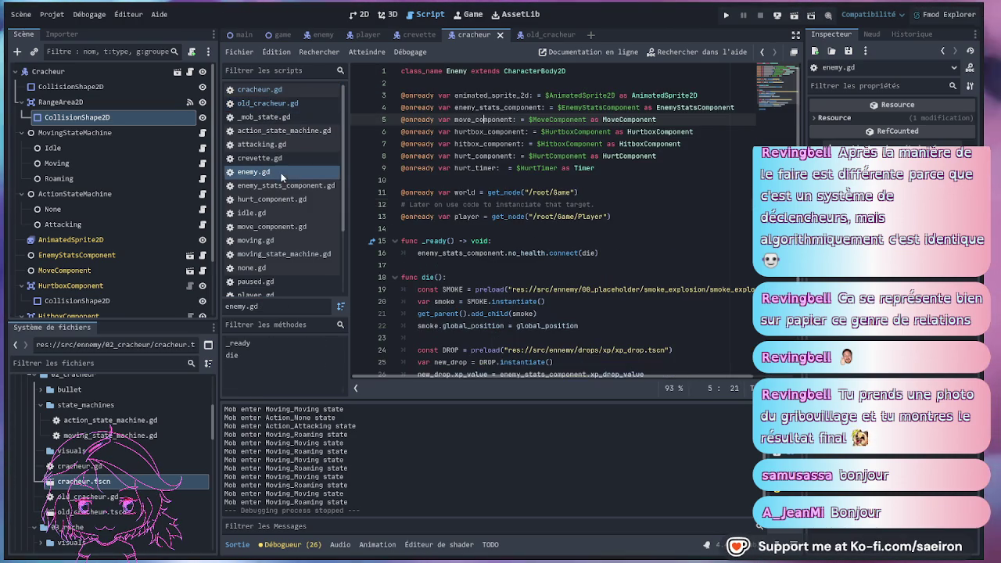
Close the unneeded scripts and compare the health signal lines in enemy.gd and old_cracheur.gd.
middle_click(264, 118)
middle_click(264, 117)
middle_click(265, 117)
middle_click(265, 117)
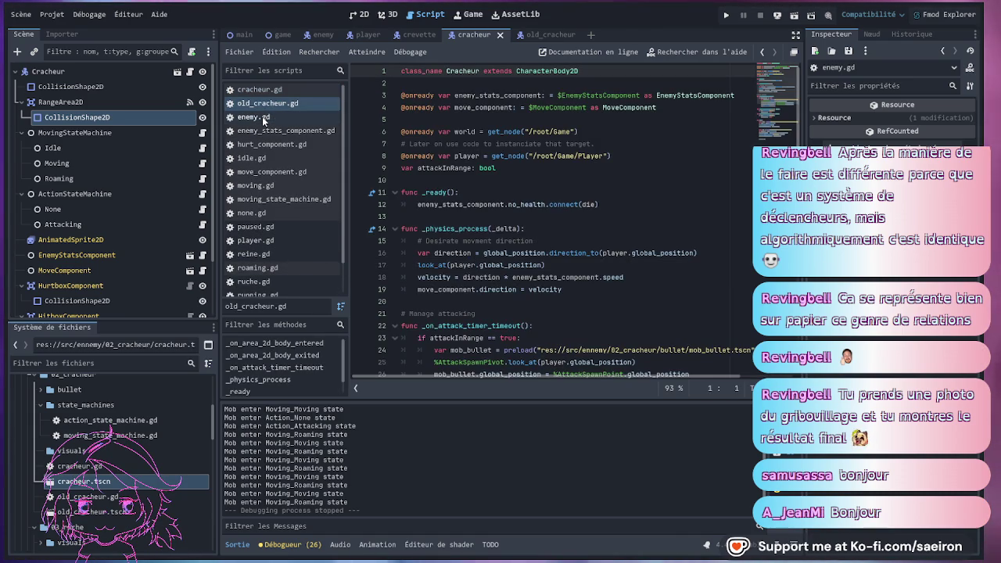
click(264, 118)
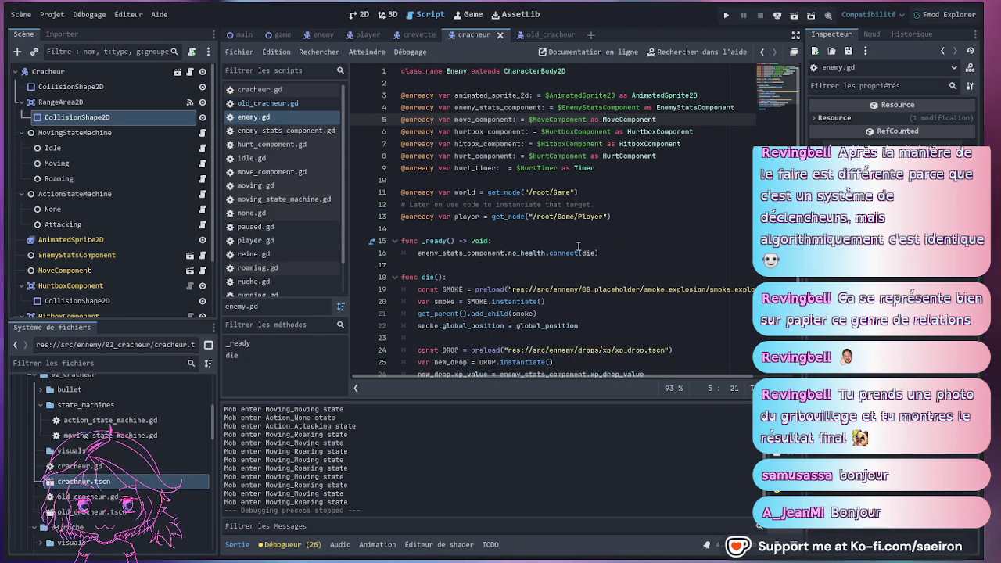
click(577, 247)
click(279, 101)
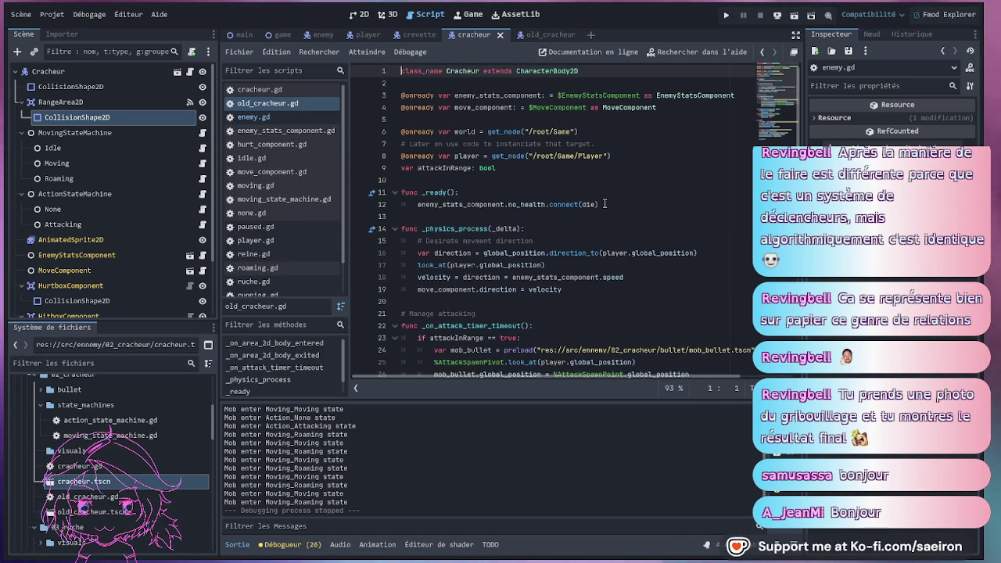
click(601, 204)
Compare the look_at calls in old_cracheur.gd and the Moving state's script.
scroll(572, 245, down, 1)
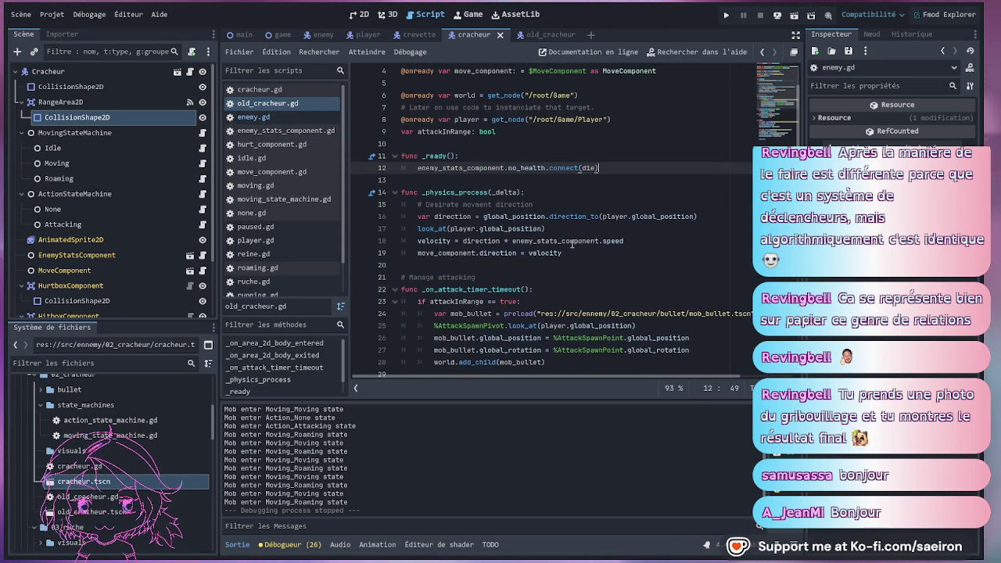
scroll(572, 245, down, 1)
key(Down)
key(Down)
key(Down)
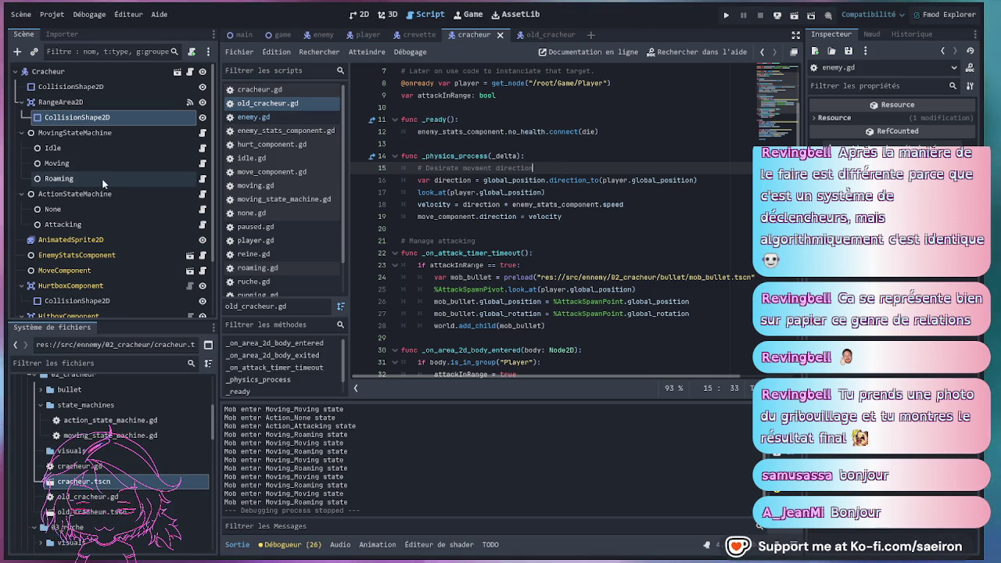
drag(544, 191, 417, 191)
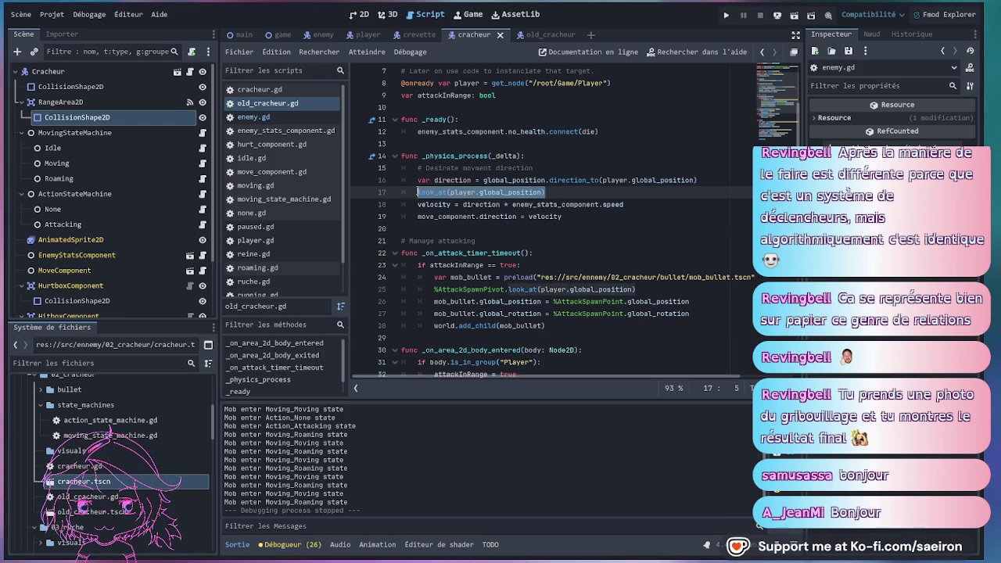
key(End)
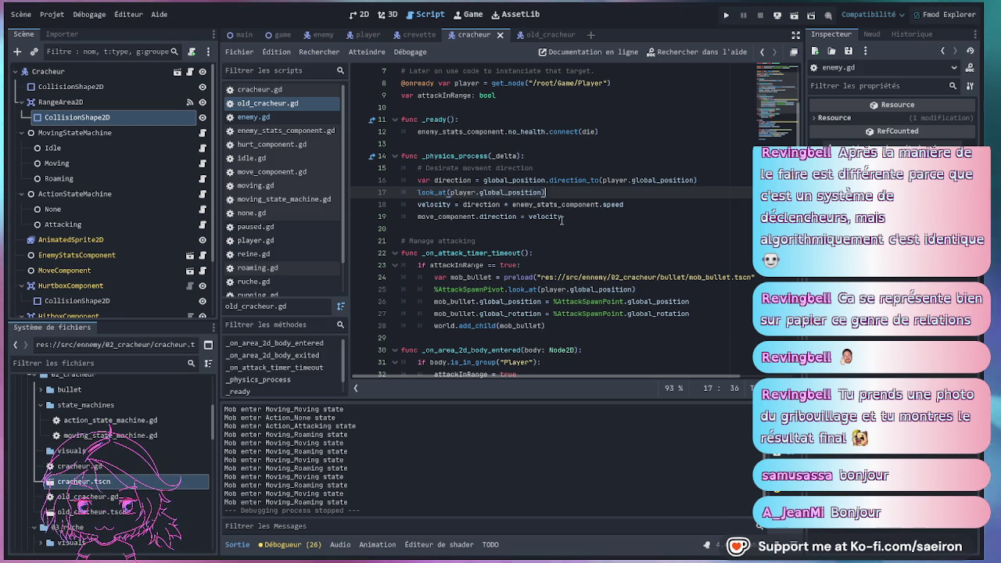
click(140, 164)
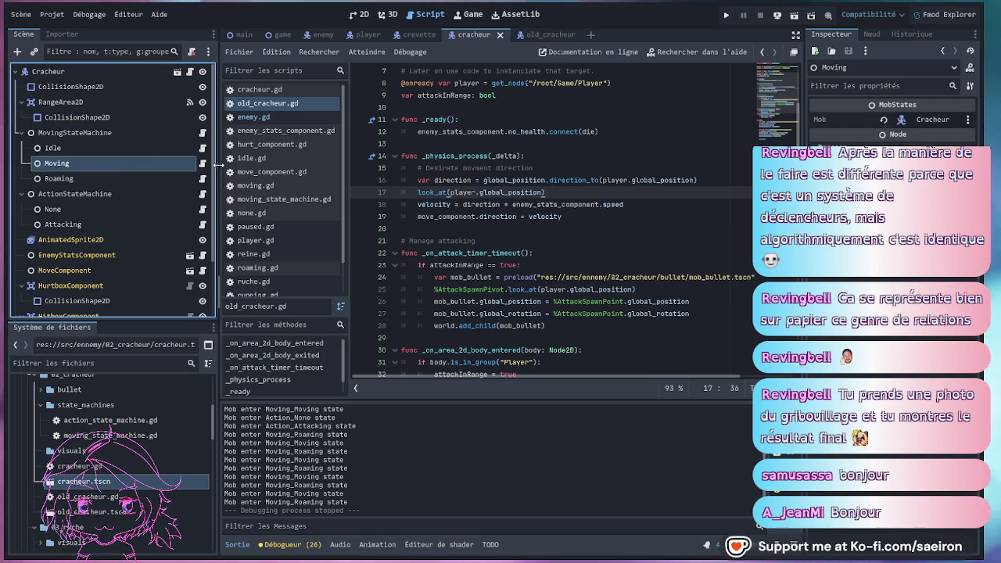
drag(504, 167, 414, 167)
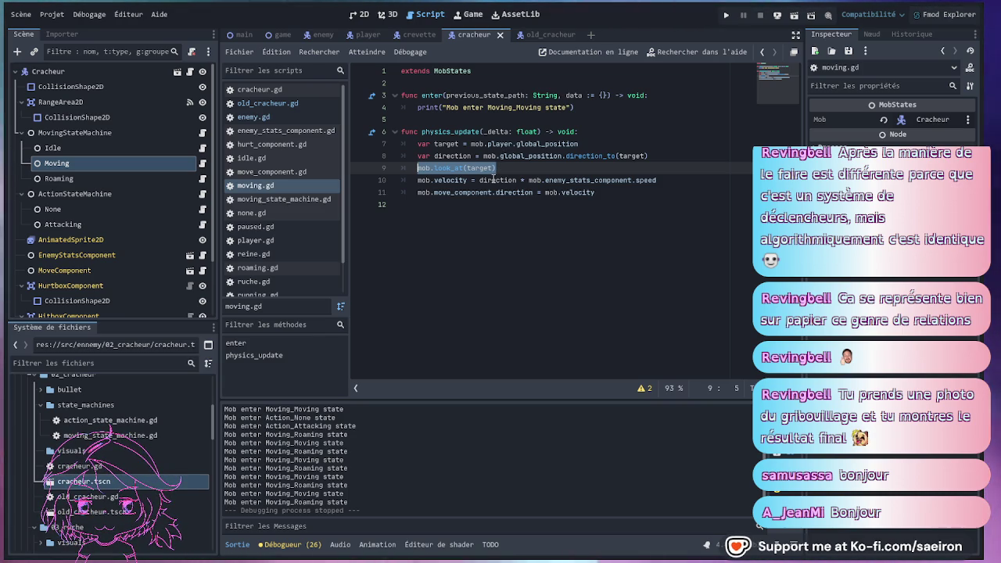
key(alt+Left)
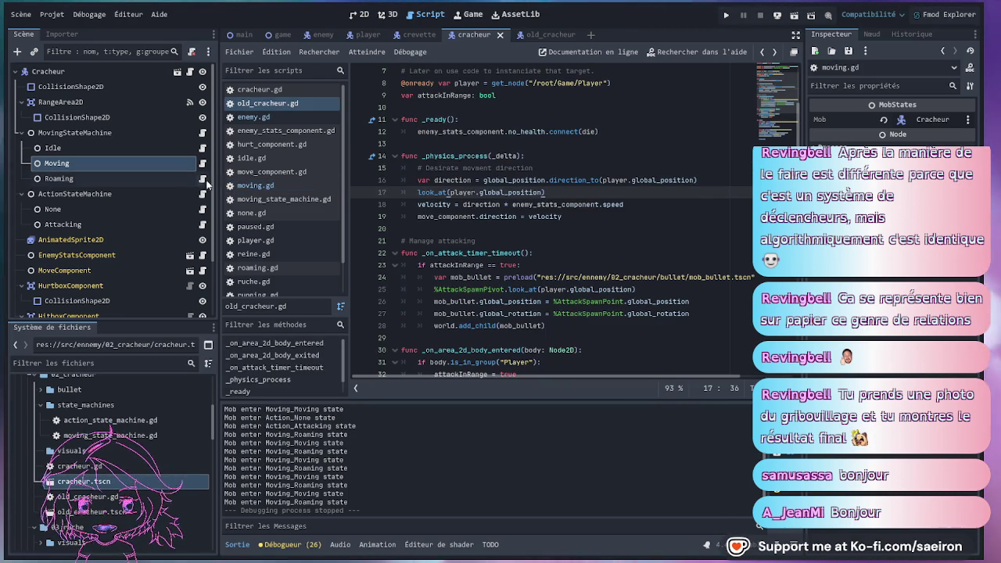
drag(563, 194, 419, 196)
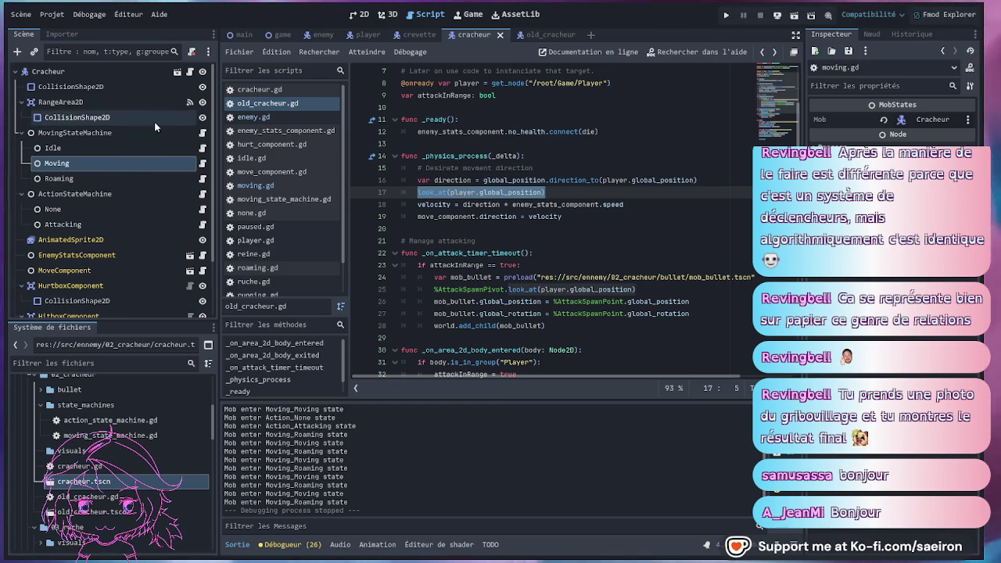
click(259, 89)
Add a _process function to cracheur.gd that calls look_at(player.global_position).
click(448, 144)
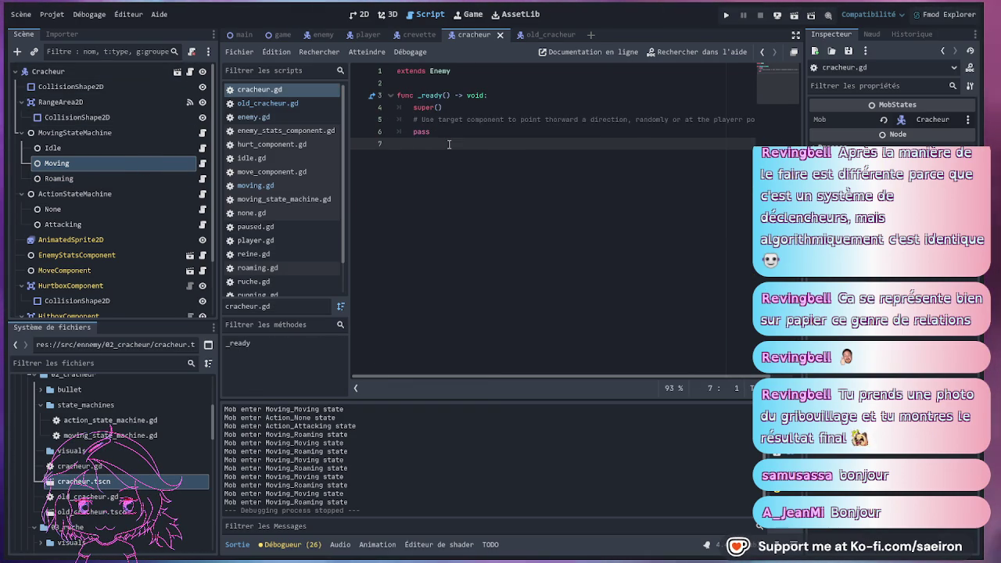
key(Return)
text(func)
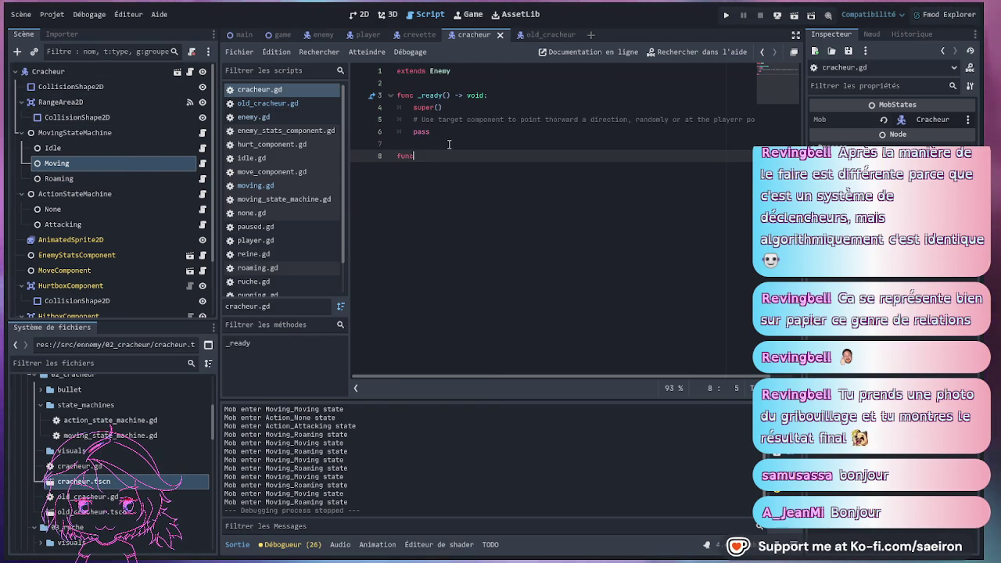
text( _p)
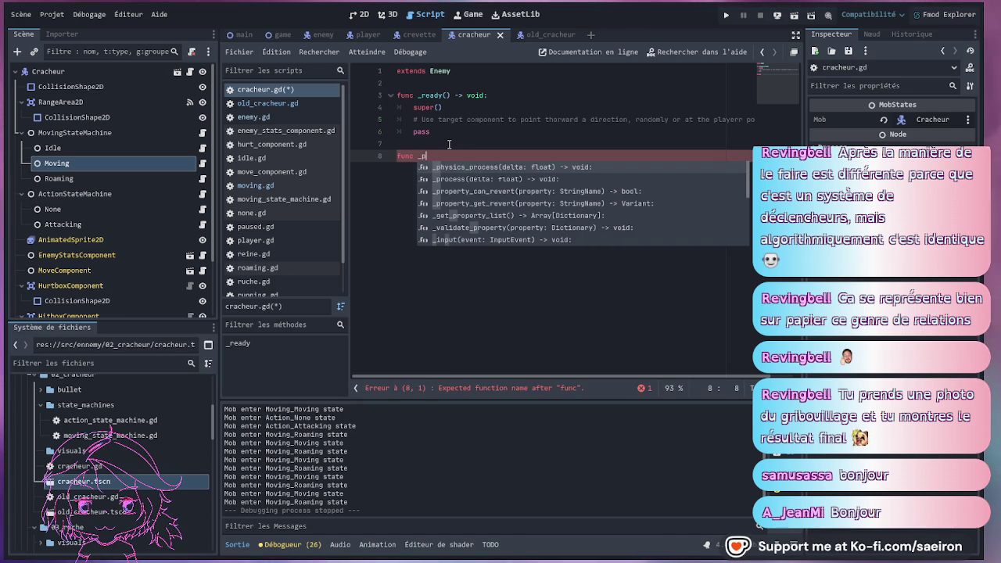
key(Down)
key(Return)
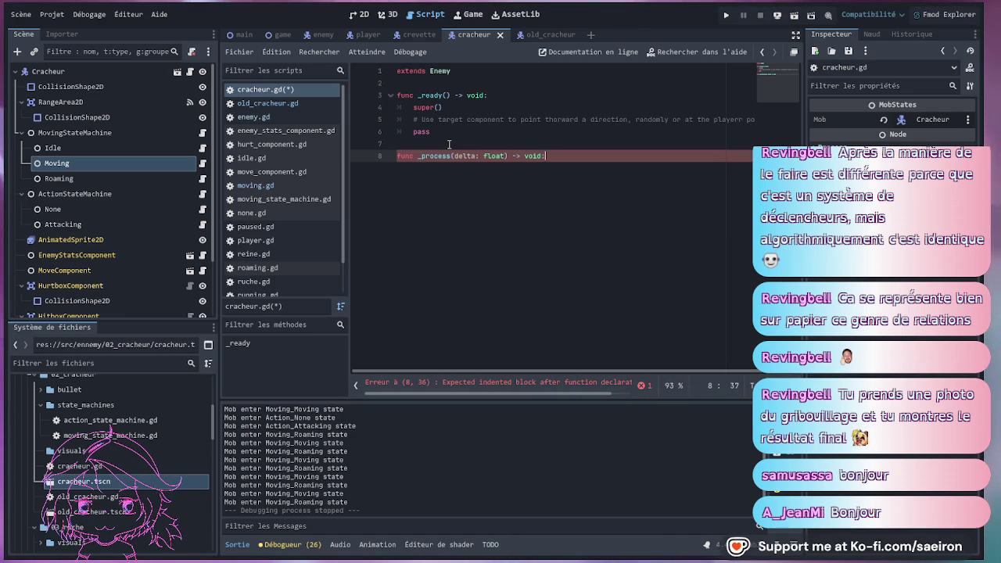
key(Return)
text(look_at(player.global_position))
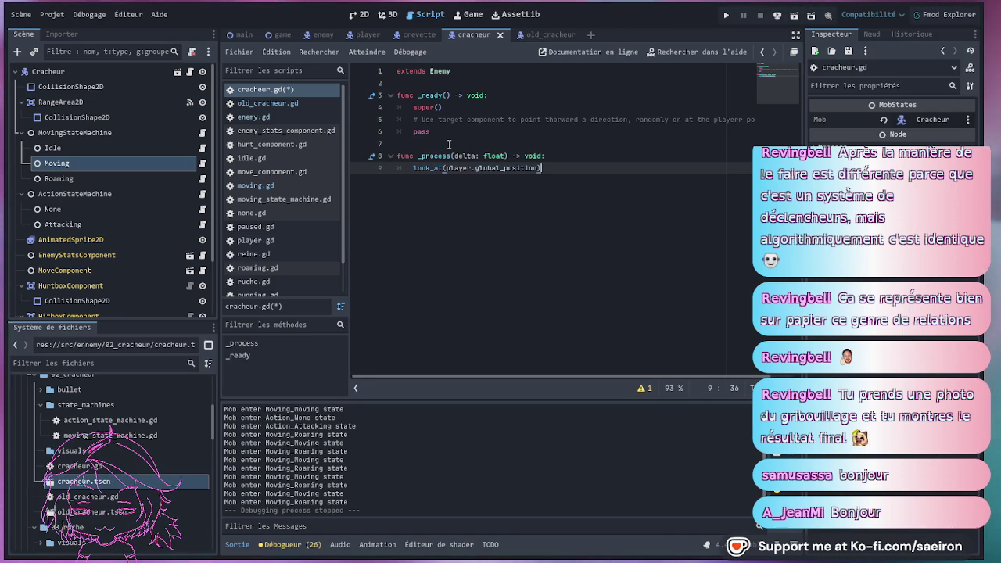
click(449, 144)
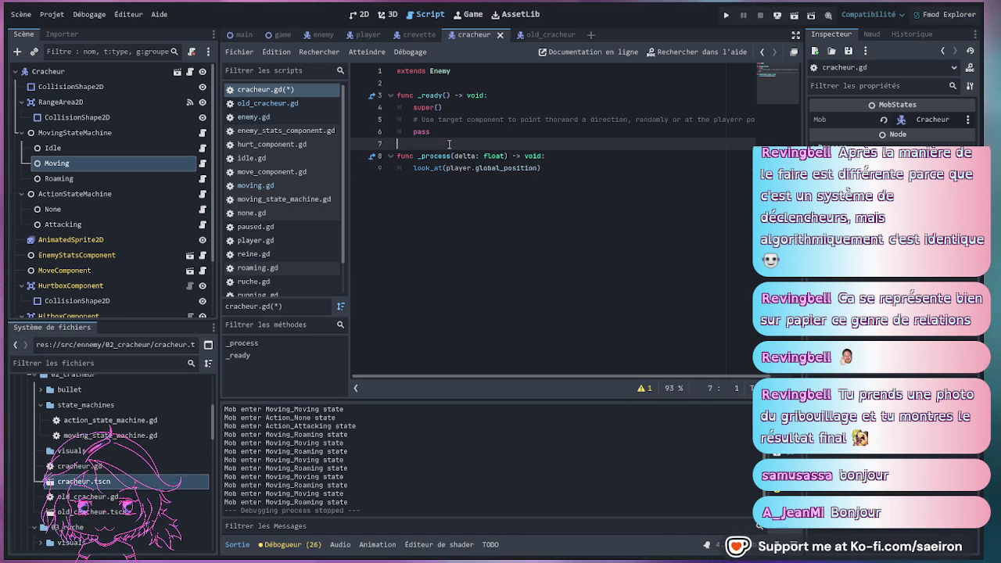
Delete the mob.look_at(target) line from moving.gd and save it.
ctrl+click(444, 71)
scroll(500, 251, down, 2)
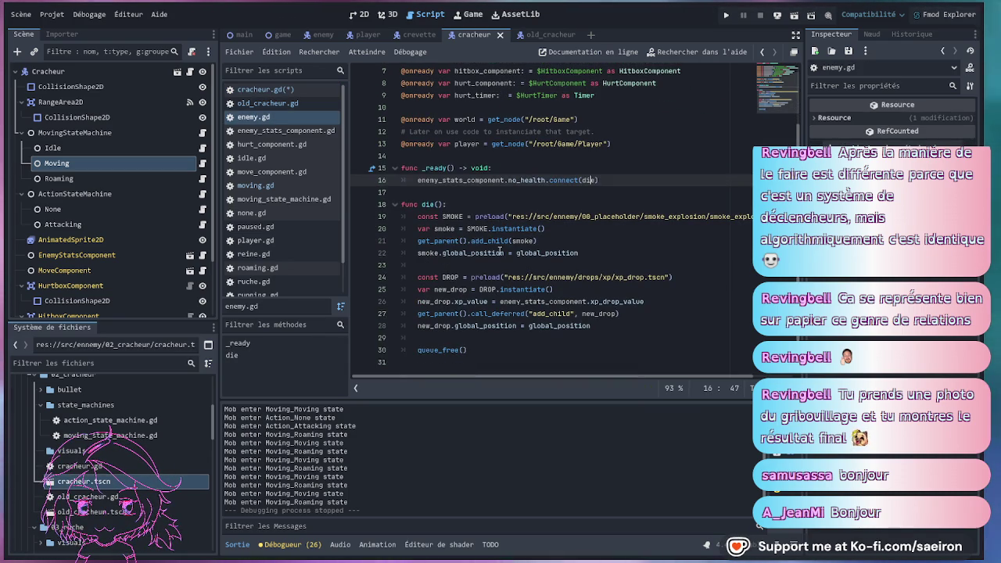
scroll(500, 250, up, 2)
click(297, 104)
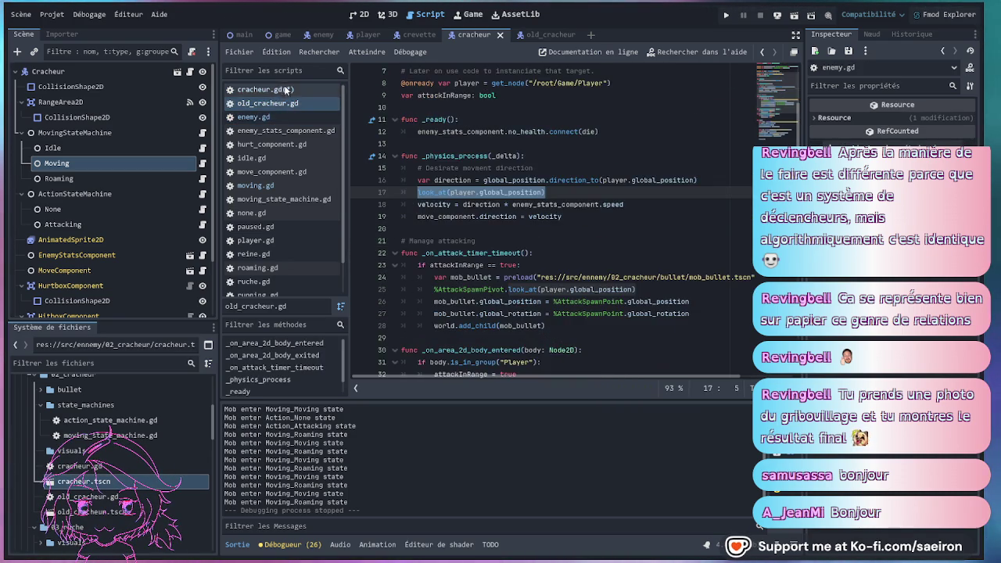
click(281, 89)
click(255, 185)
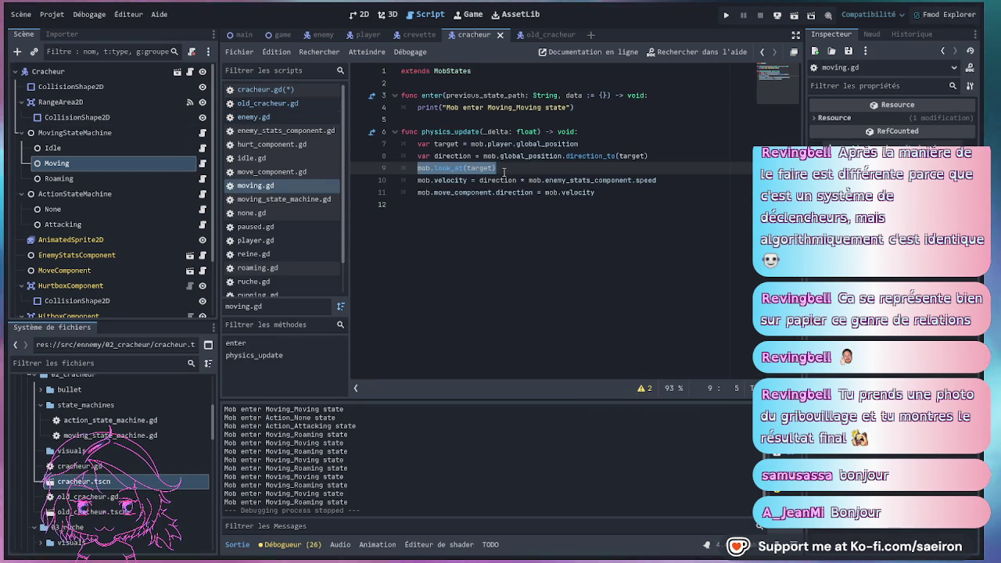
triple_click(476, 168)
key(BackSpace)
key(BackSpace)
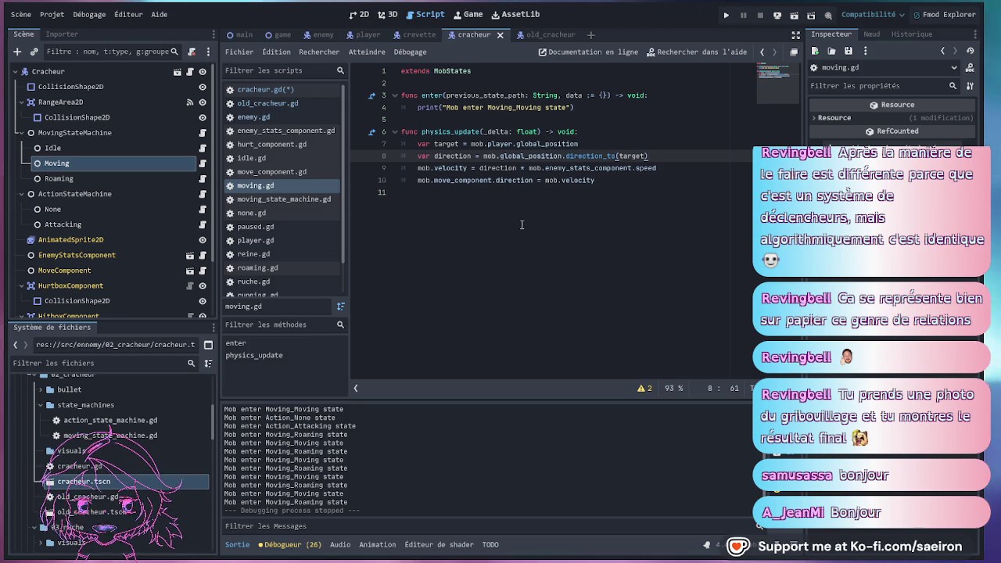
key(ctrl+s)
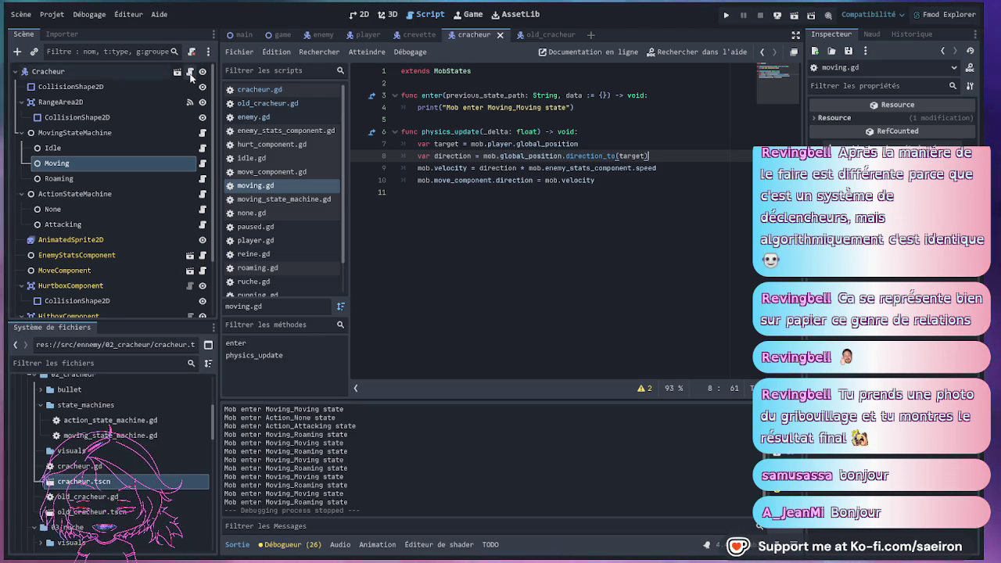
Review old_cracheur.gd's velocity, attack timer timeout and die code.
click(190, 73)
click(270, 104)
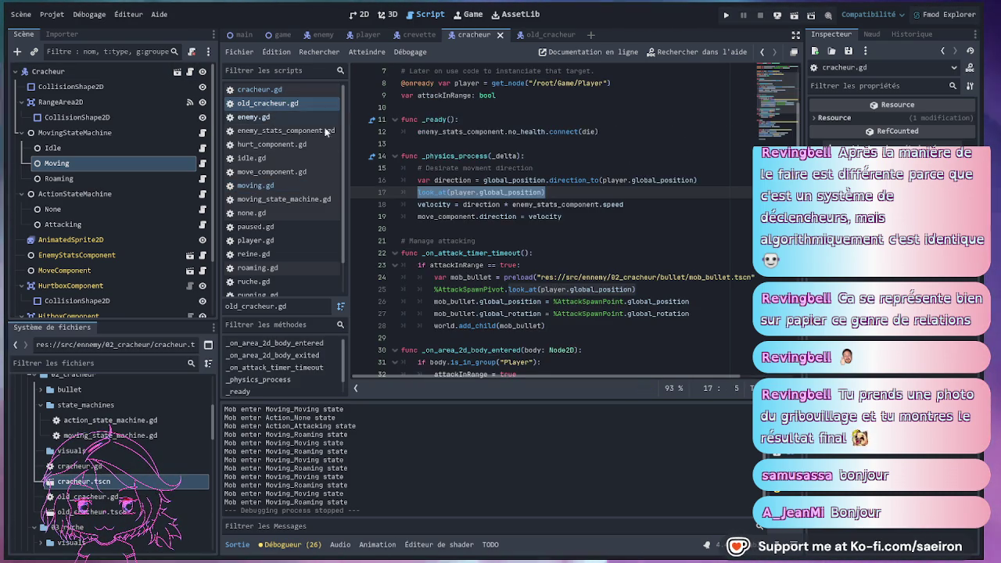
click(592, 204)
scroll(541, 209, down, 3)
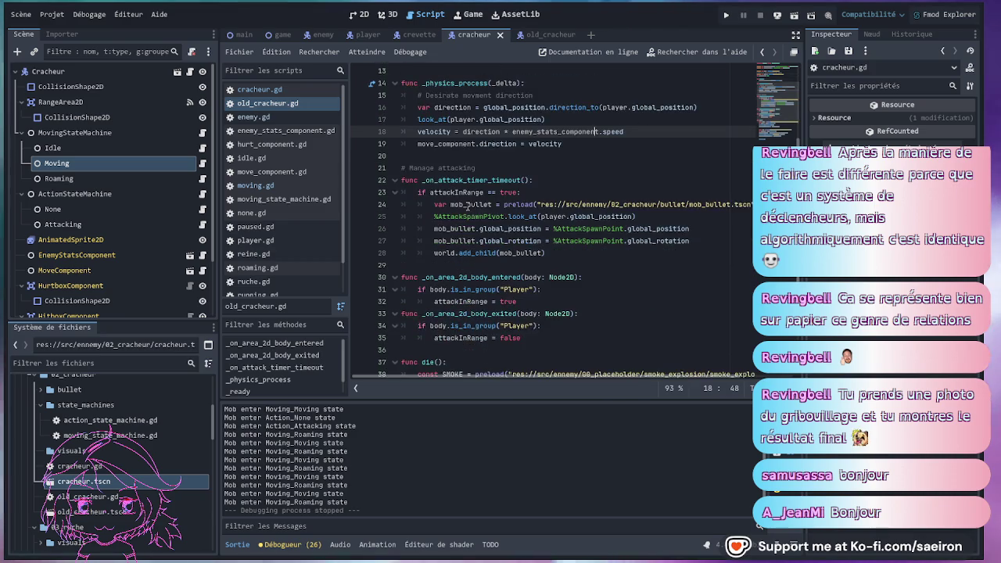
click(555, 146)
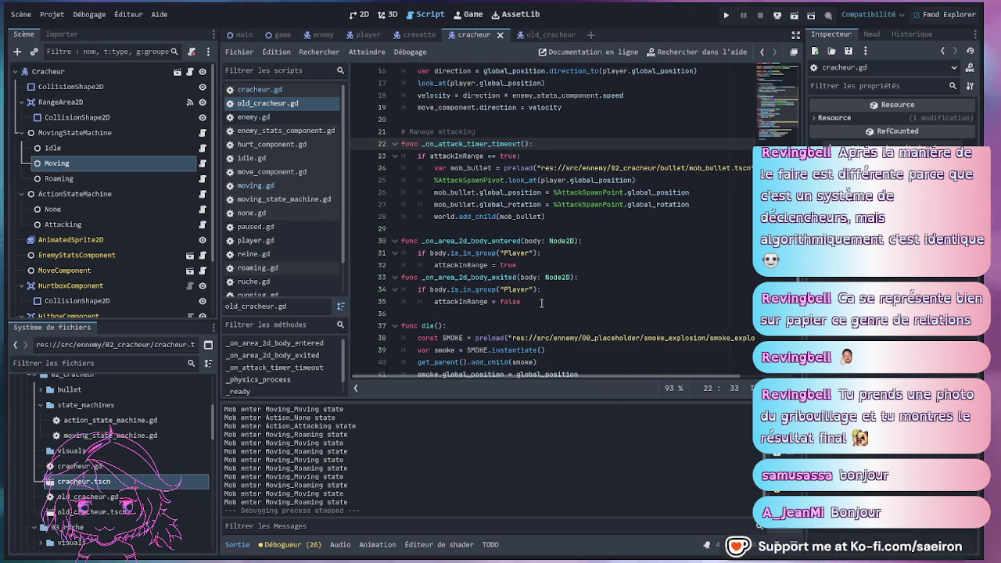
scroll(541, 306, down, 1)
drag(539, 265, 339, 204)
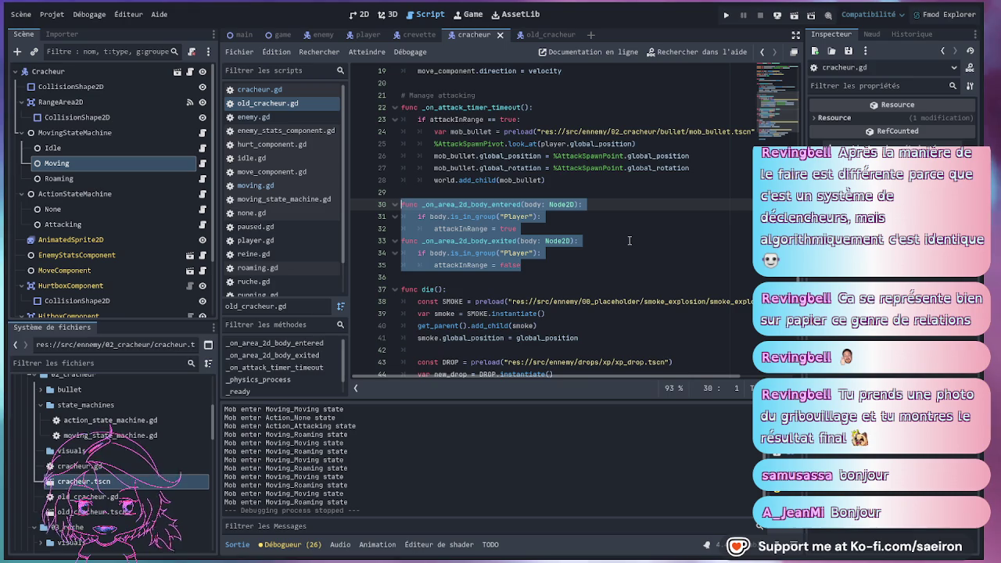
scroll(628, 240, down, 2)
click(594, 253)
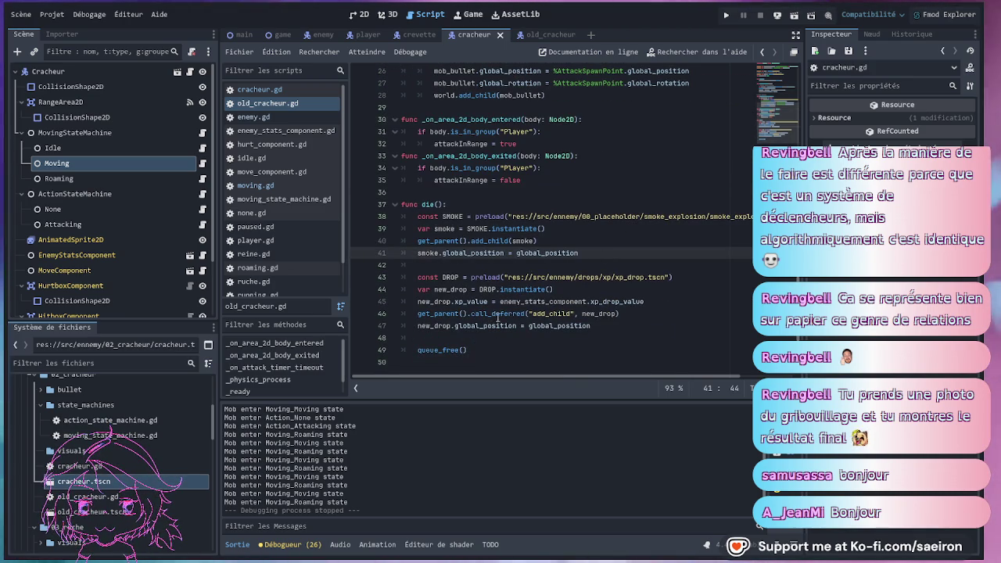
scroll(497, 316, up, 3)
scroll(497, 305, down, 3)
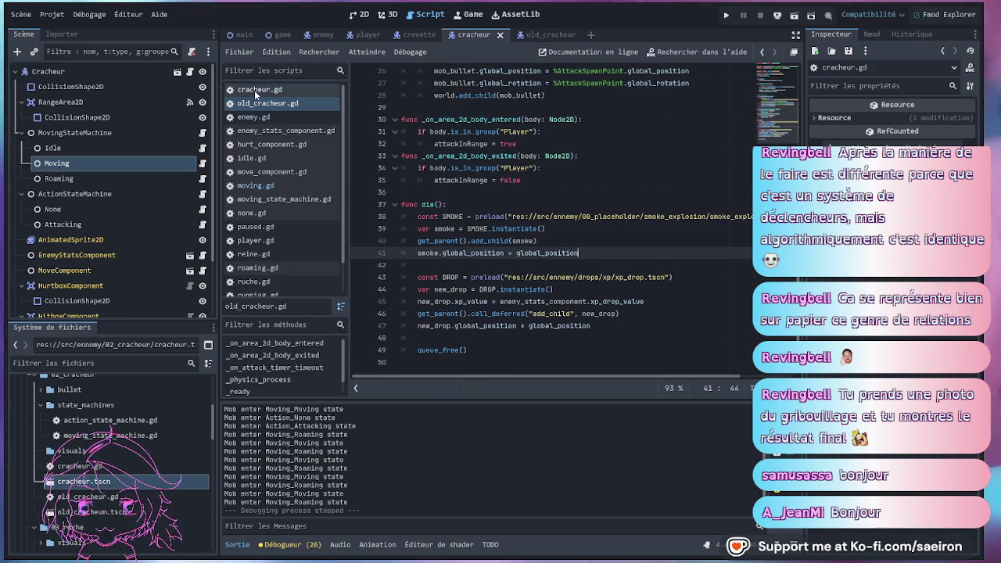
Review enemy.gd's die function, DROP preload and smoke position line.
click(254, 116)
scroll(561, 282, down, 2)
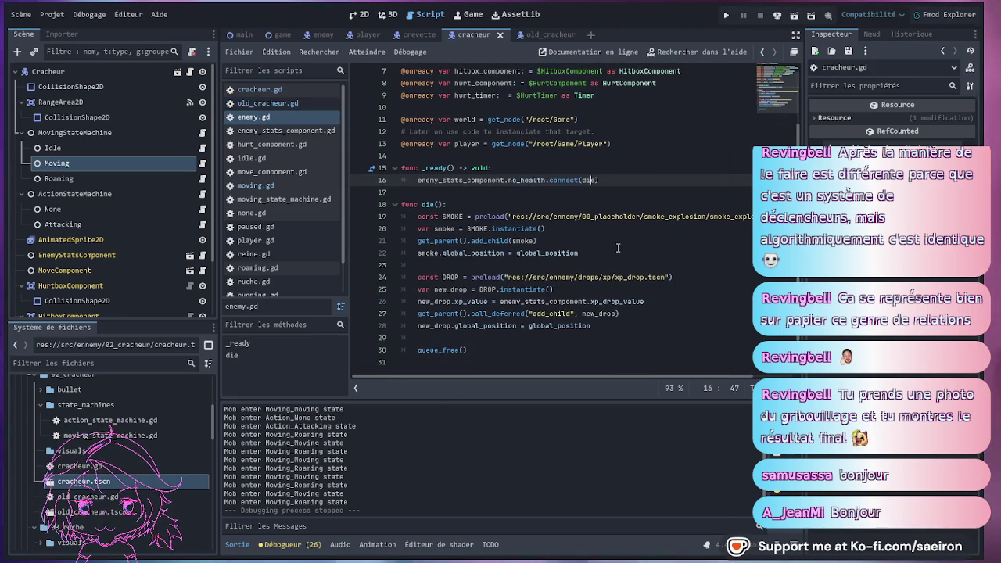
click(461, 217)
click(446, 277)
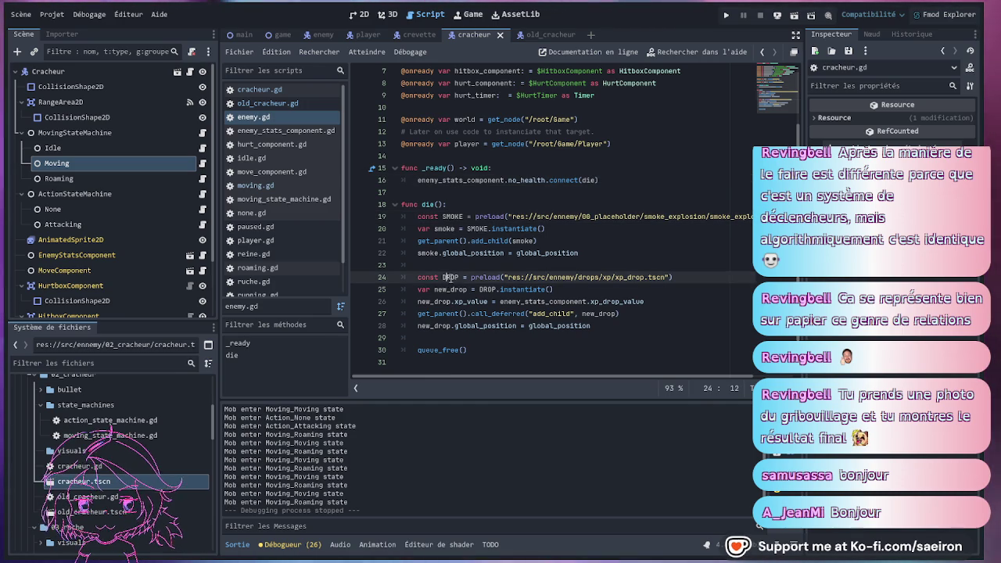
click(594, 253)
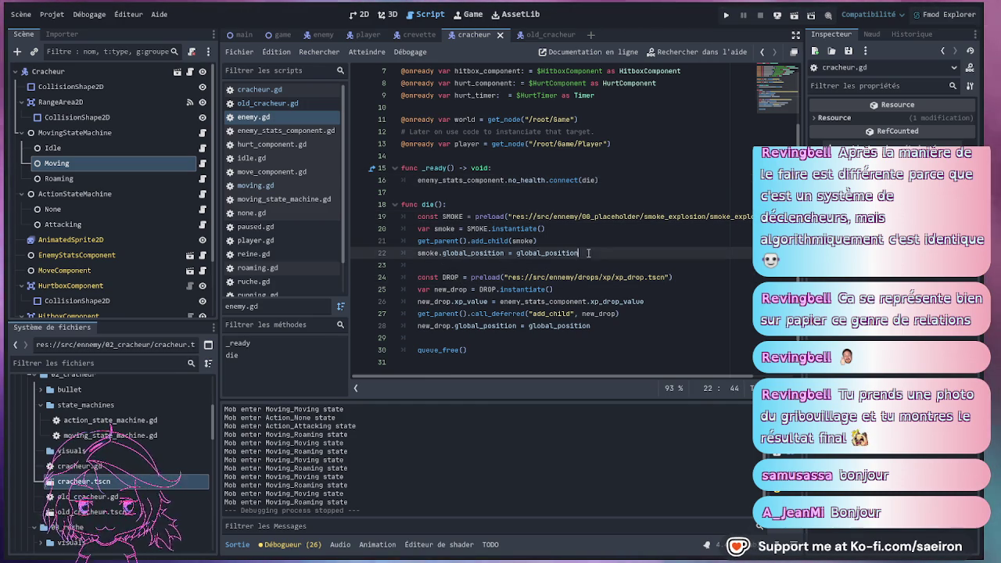
Review old_cracheur.gd's range-exit and bullet-spawning attack block, then open the inherited Enemy scene.
click(275, 104)
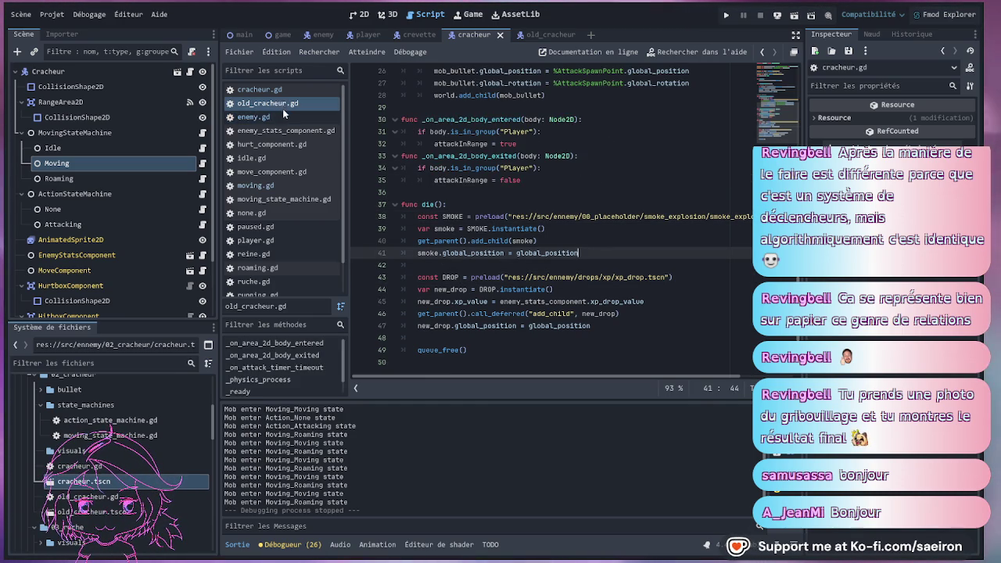
scroll(547, 250, up, 4)
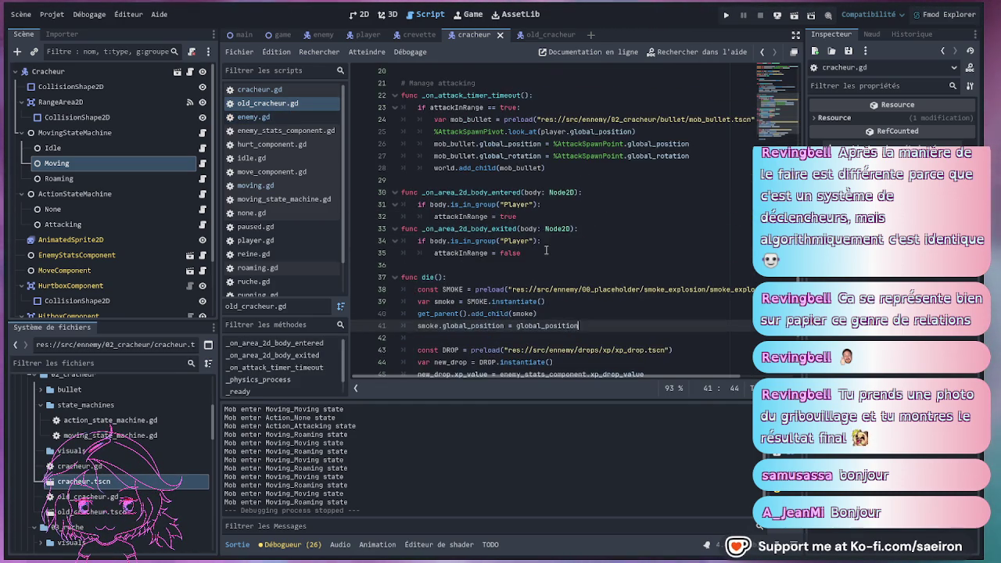
click(547, 326)
click(559, 241)
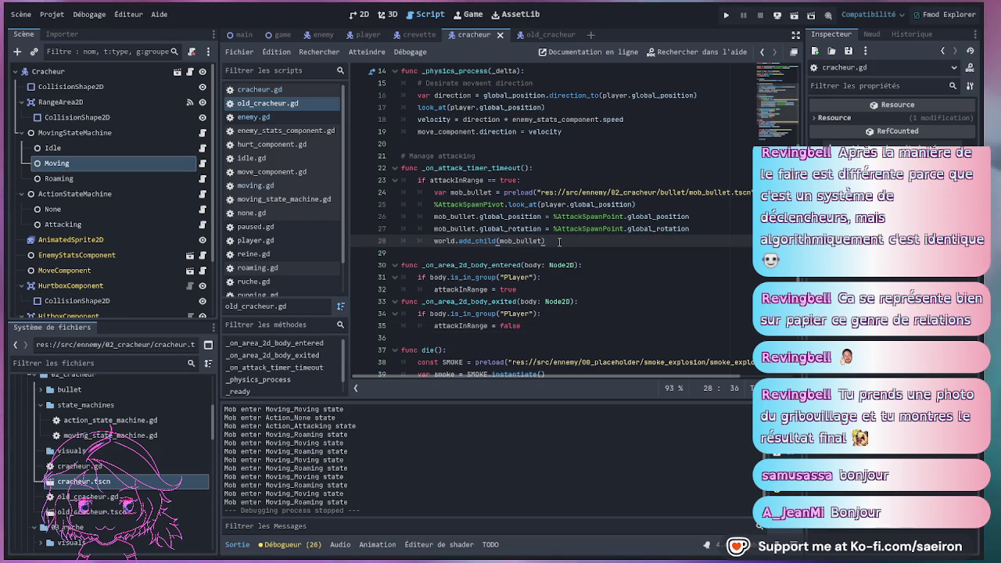
mouse_move(558, 241)
mouse_down()
mouse_move(547, 191)
mouse_move(475, 156)
mouse_up()
click(475, 155)
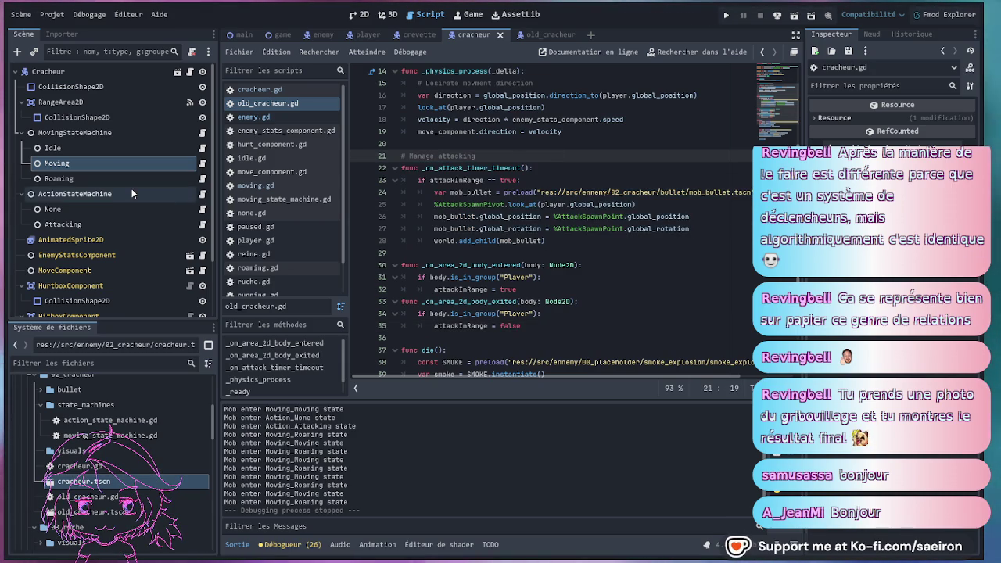
scroll(367, 149, up, 1)
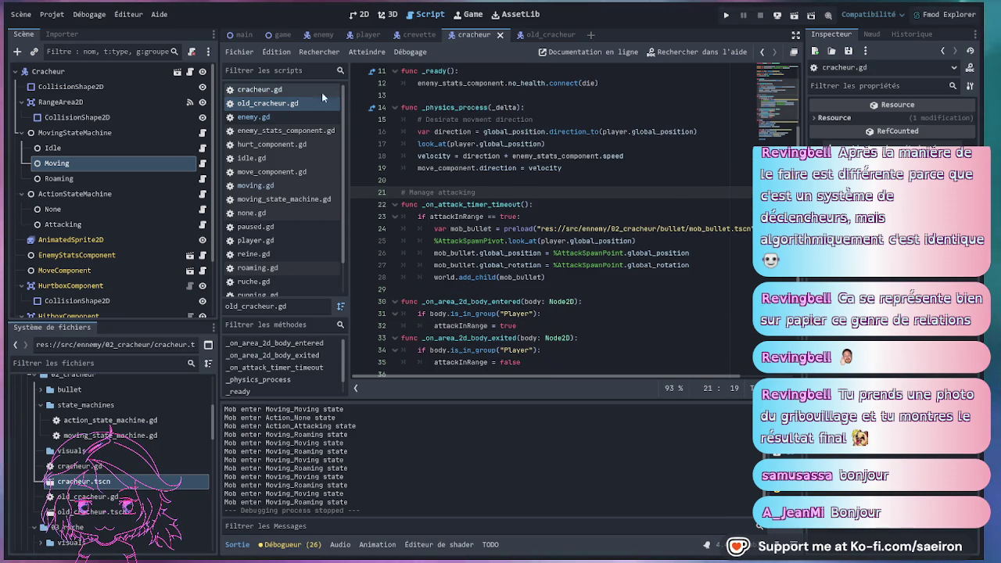
click(268, 90)
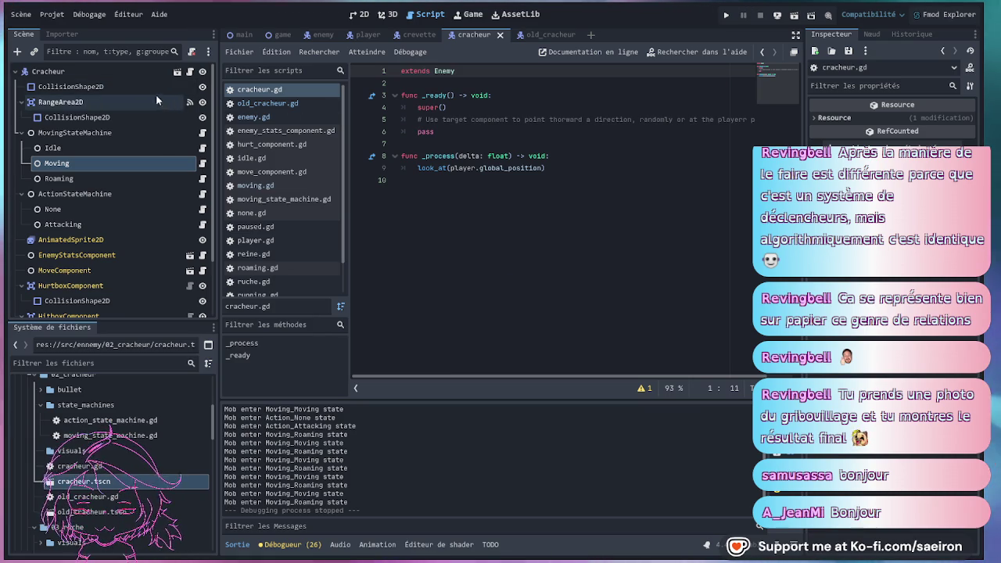
click(176, 71)
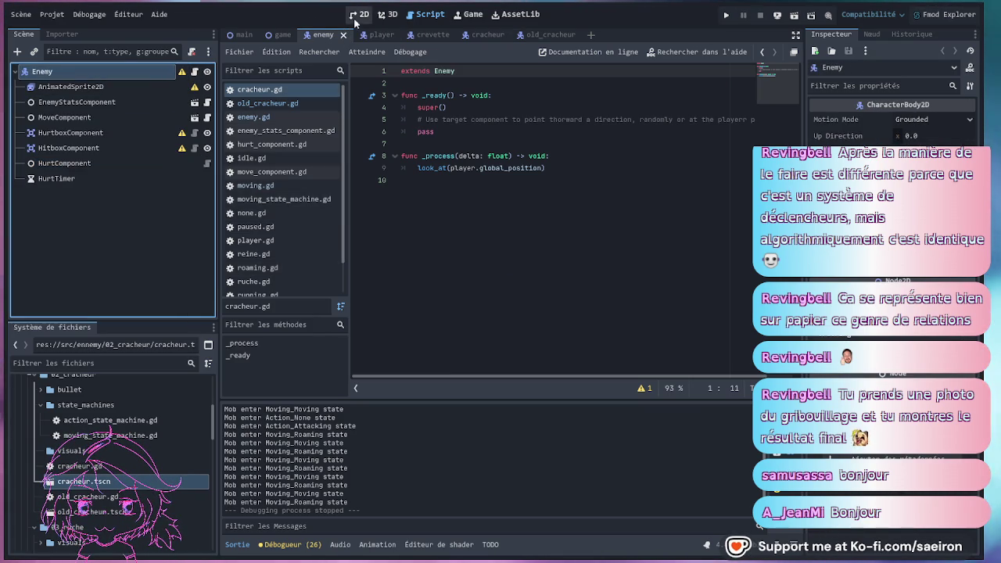
Paste the green triangle Sprite2D into Cracheur, stretch it to scale (1.0, 1.25), and shift it to (0, -4).
click(359, 17)
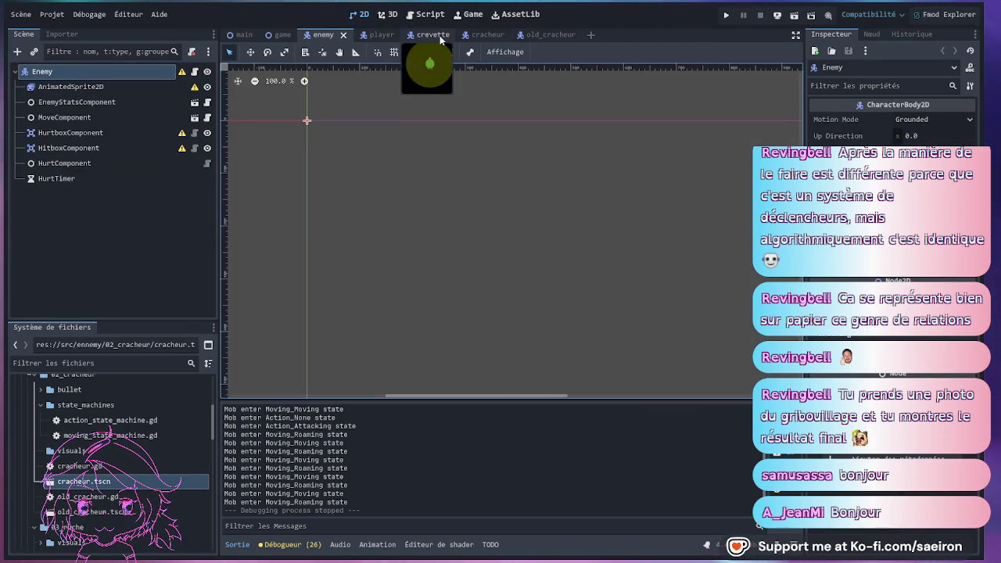
click(438, 35)
click(481, 34)
click(566, 35)
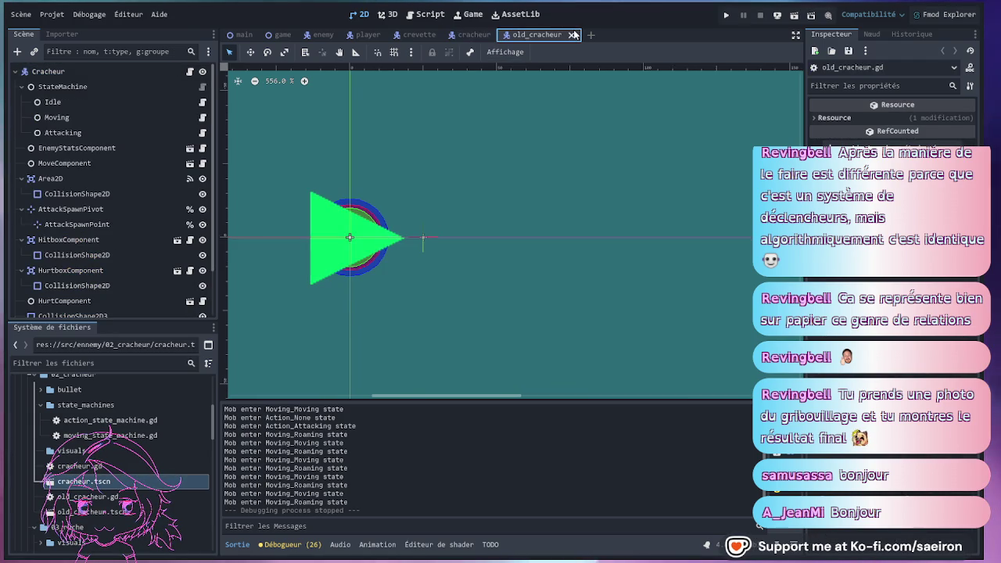
click(468, 33)
scroll(469, 174, down, 3)
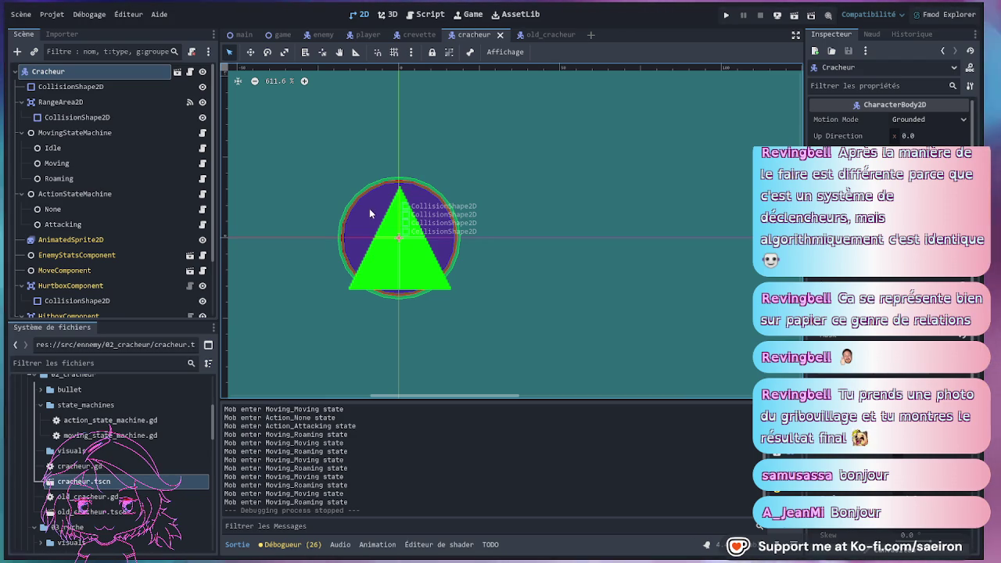
scroll(111, 433, up, 5)
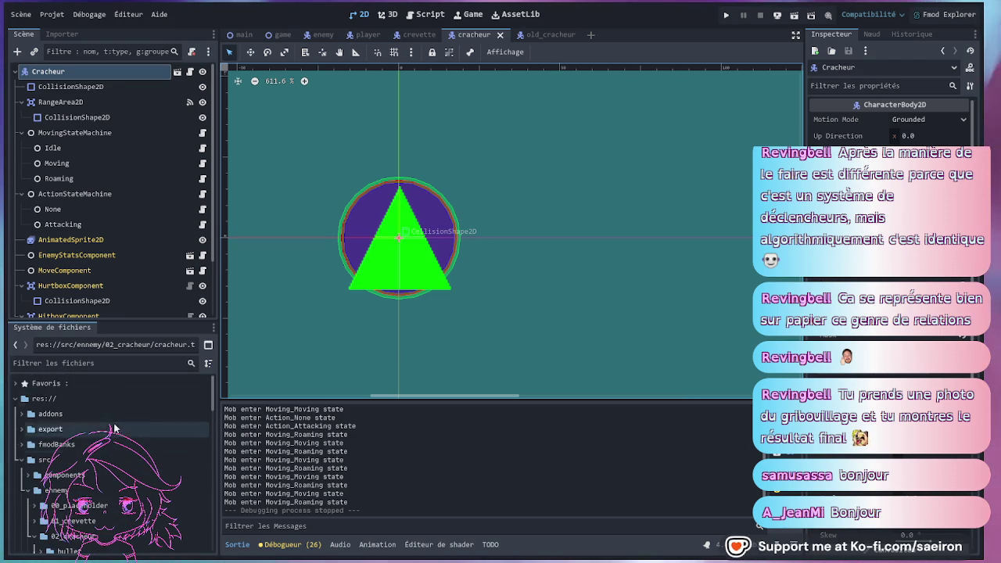
scroll(100, 302, down, 3)
key(ctrl+v)
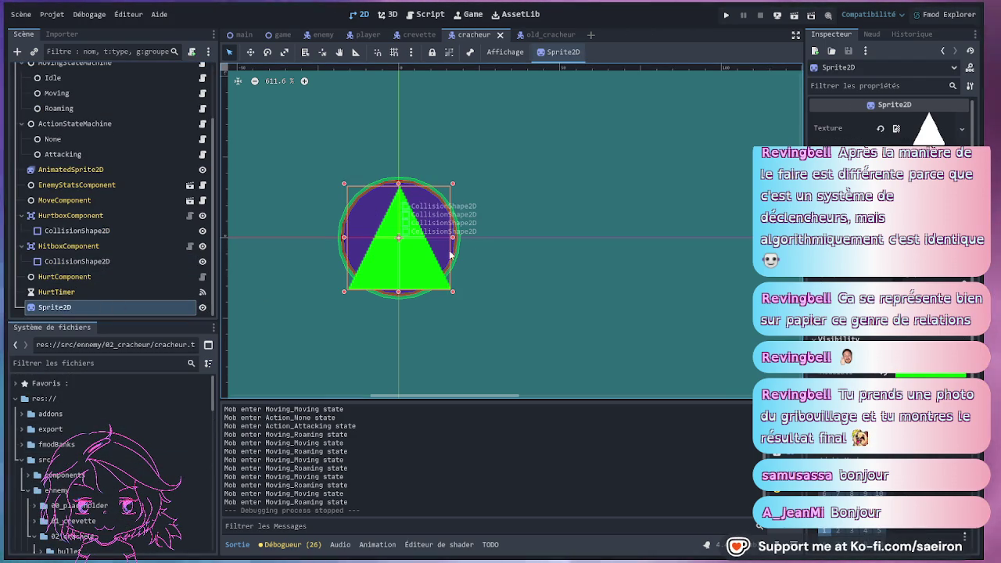
drag(398, 185, 398, 158)
drag(404, 289, 404, 296)
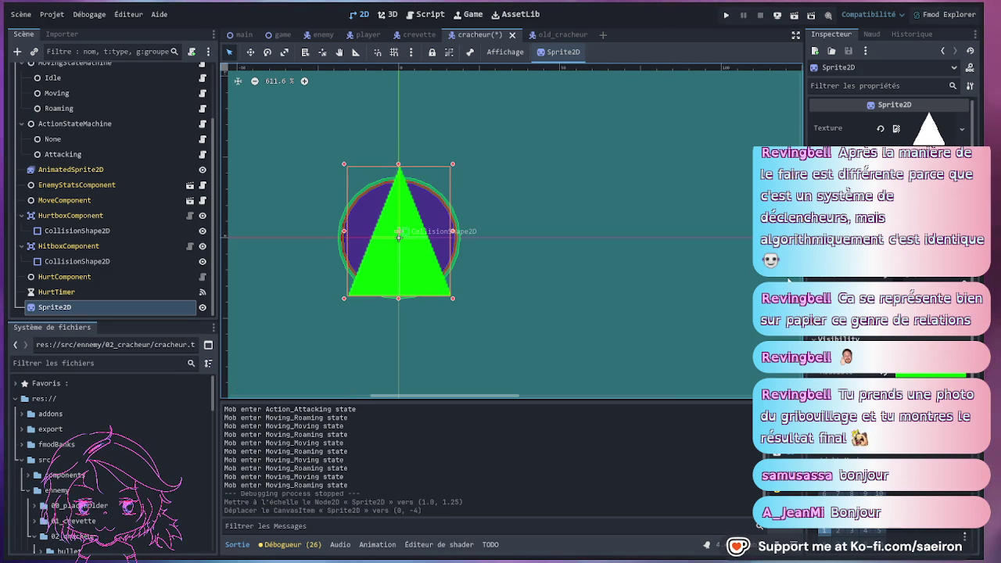
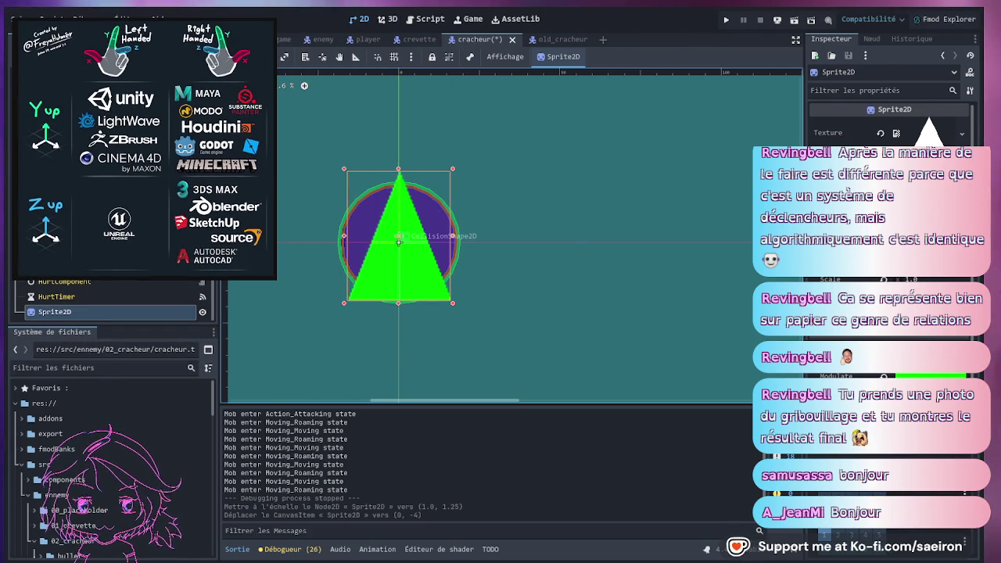
Rotate the green triangle sprite to point right at an exact rotation, centred on the origin.
click(397, 242)
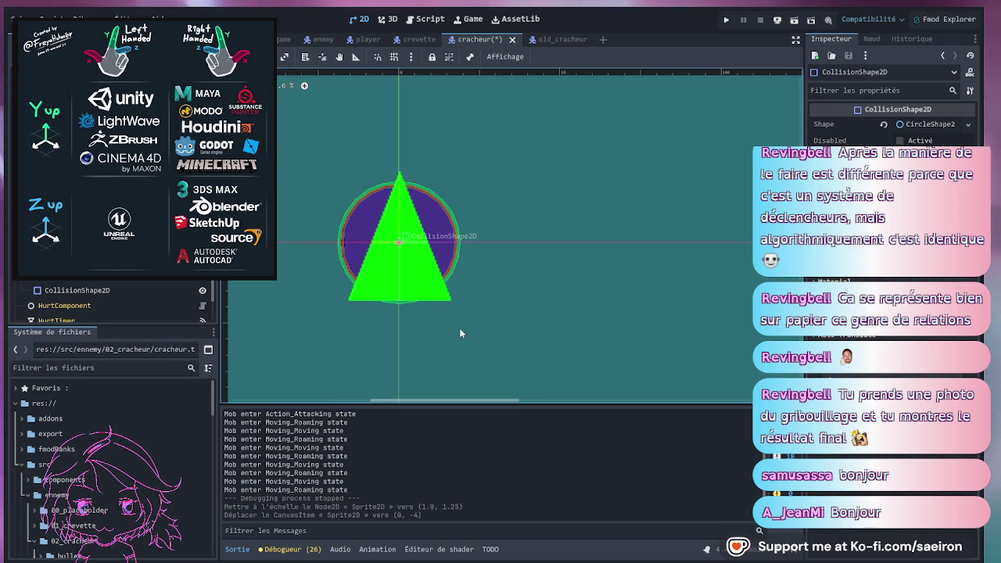
click(413, 302)
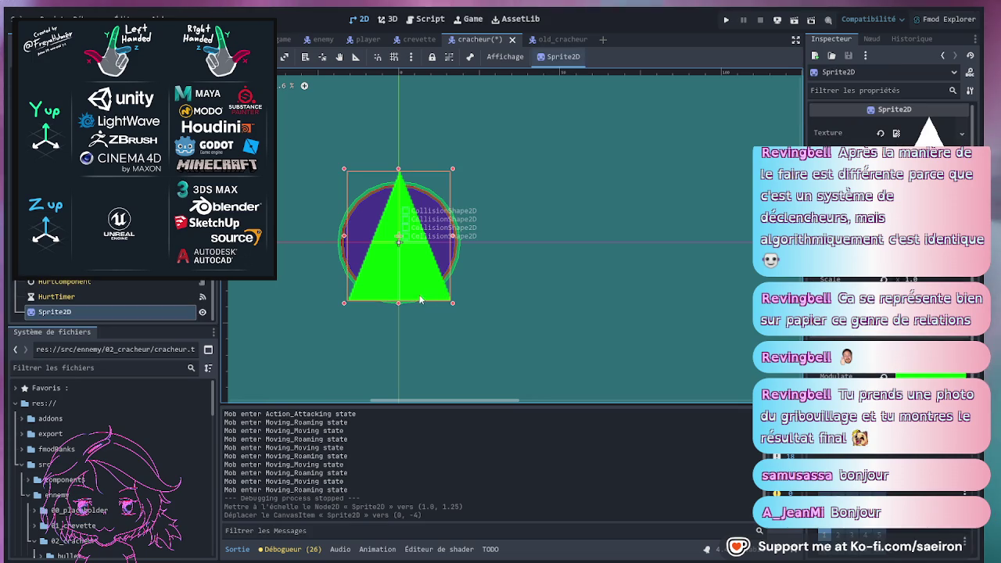
scroll(493, 231, down, 1)
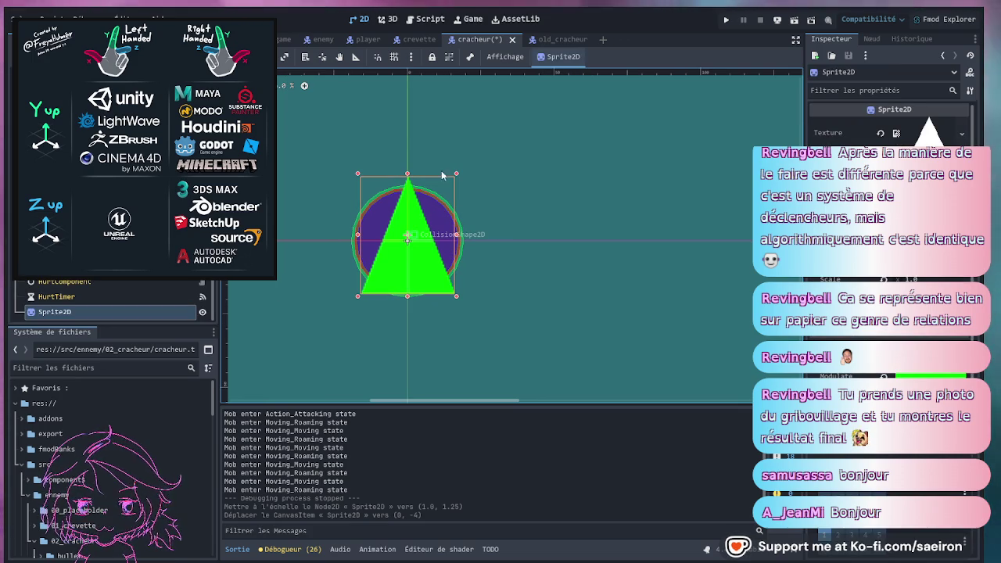
mouse_move(436, 184)
mouse_down()
mouse_move(356, 297)
mouse_move(333, 261)
mouse_move(340, 247)
mouse_up()
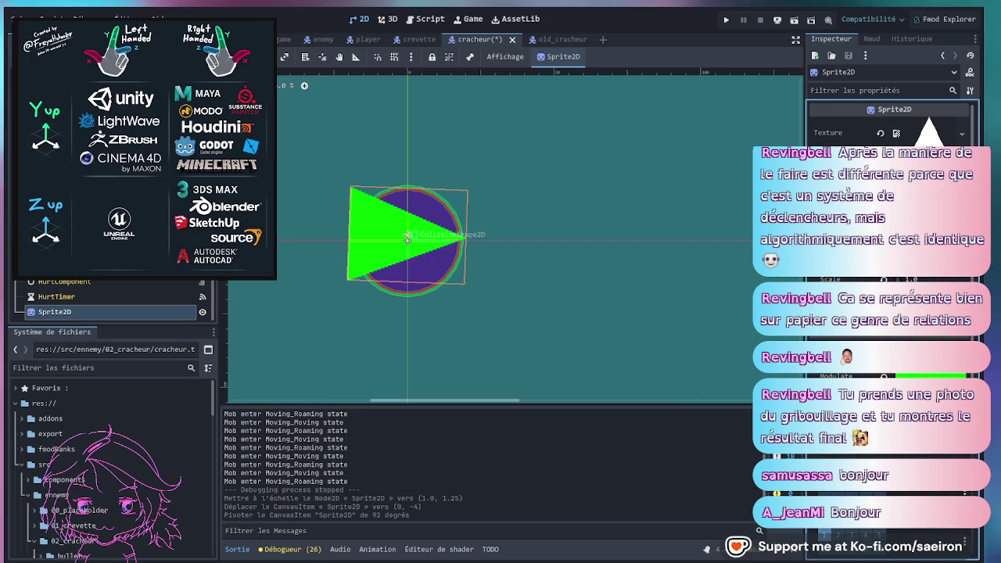
key(Return)
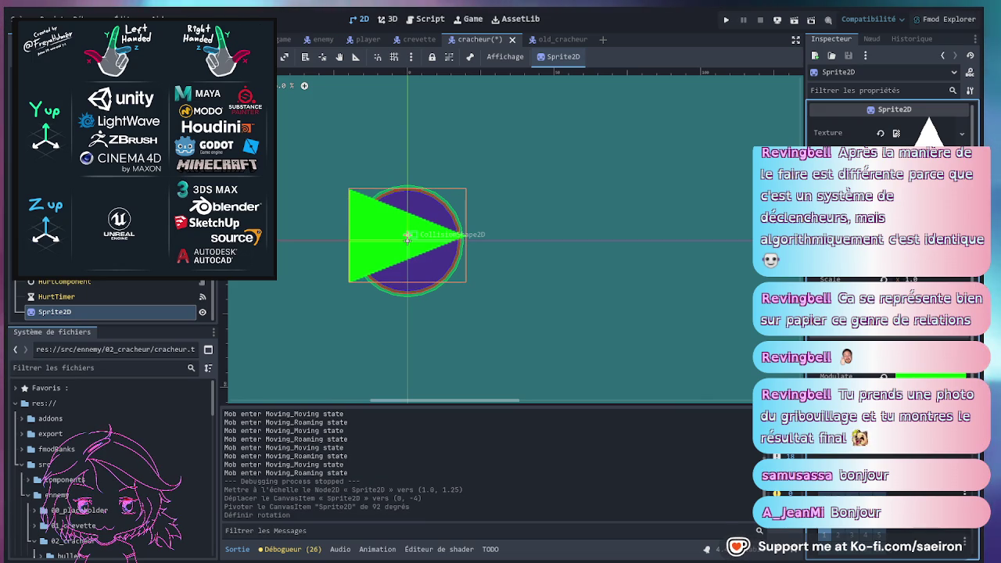
key(Return)
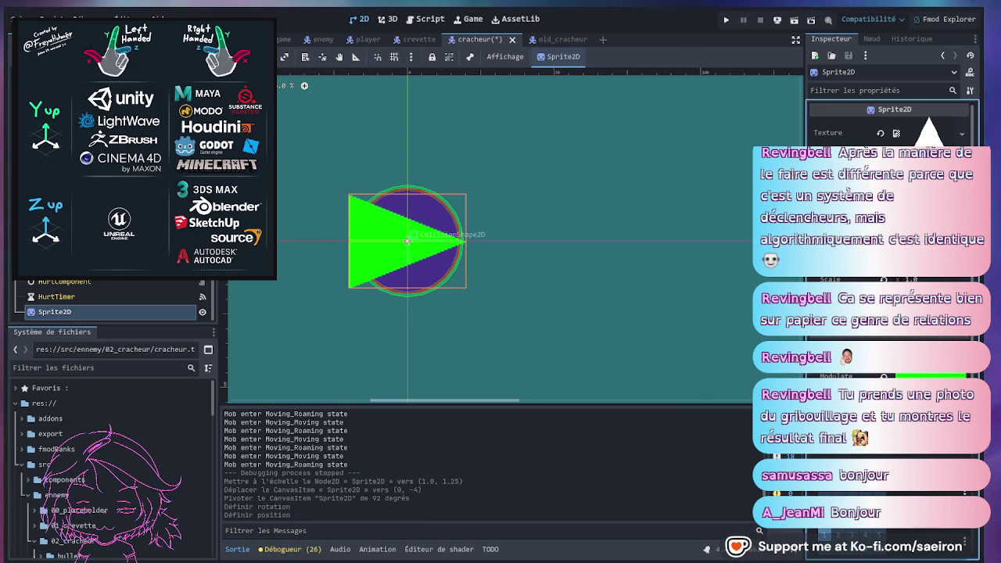
Reset the sprite's scale to 1.0, nudge it slightly right, and save the cracheur scene.
drag(910, 279, 931, 279)
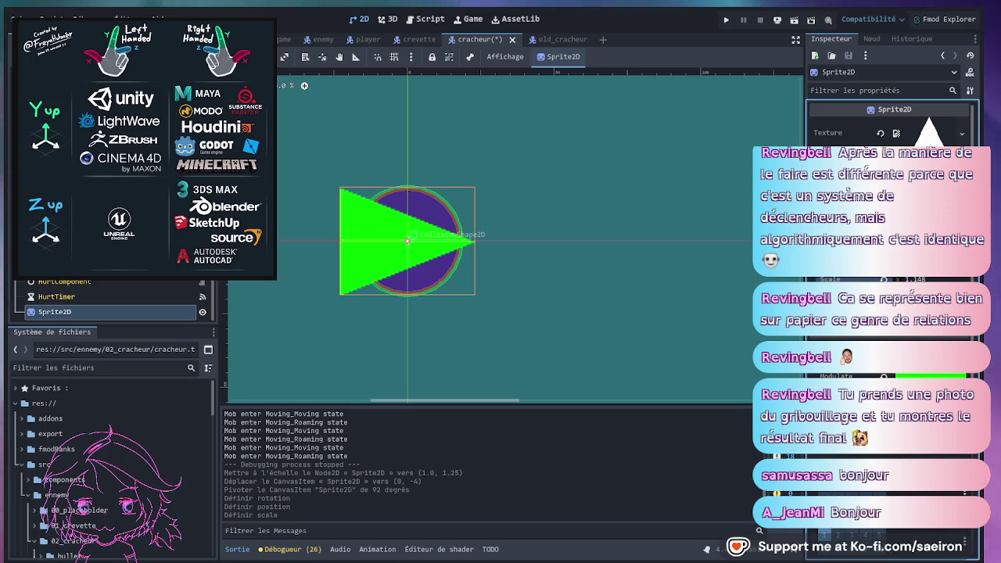
click(880, 279)
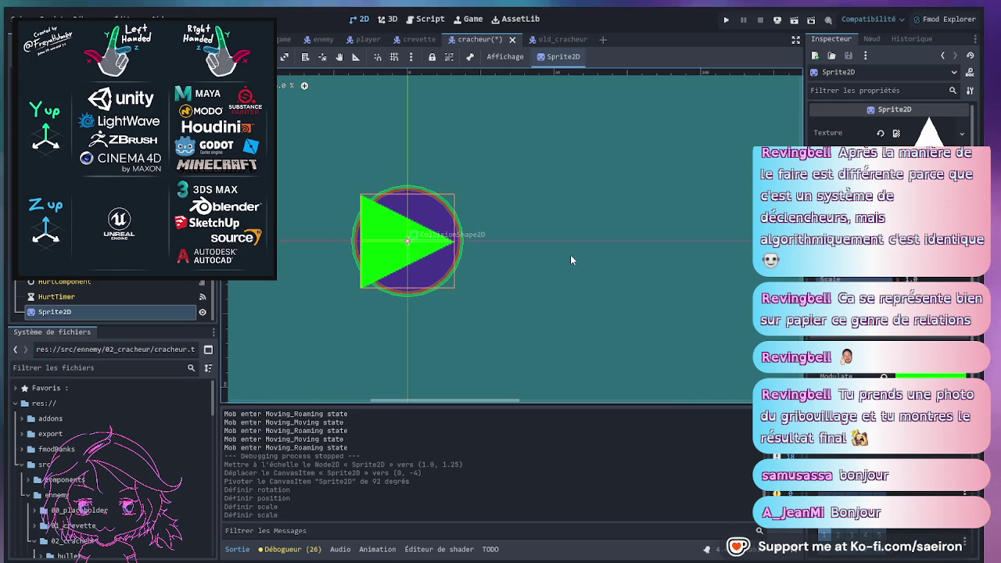
click(880, 245)
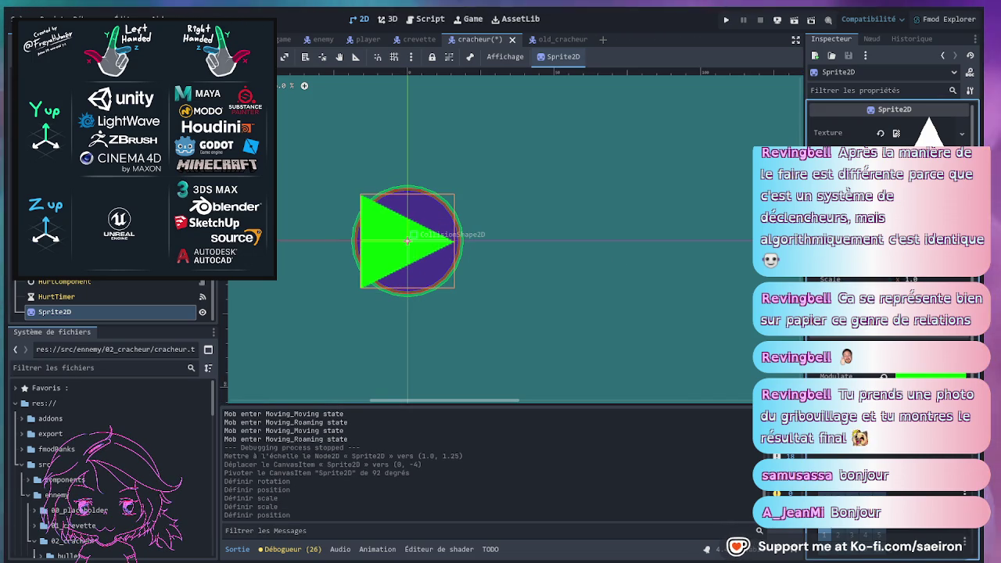
drag(407, 241, 420, 241)
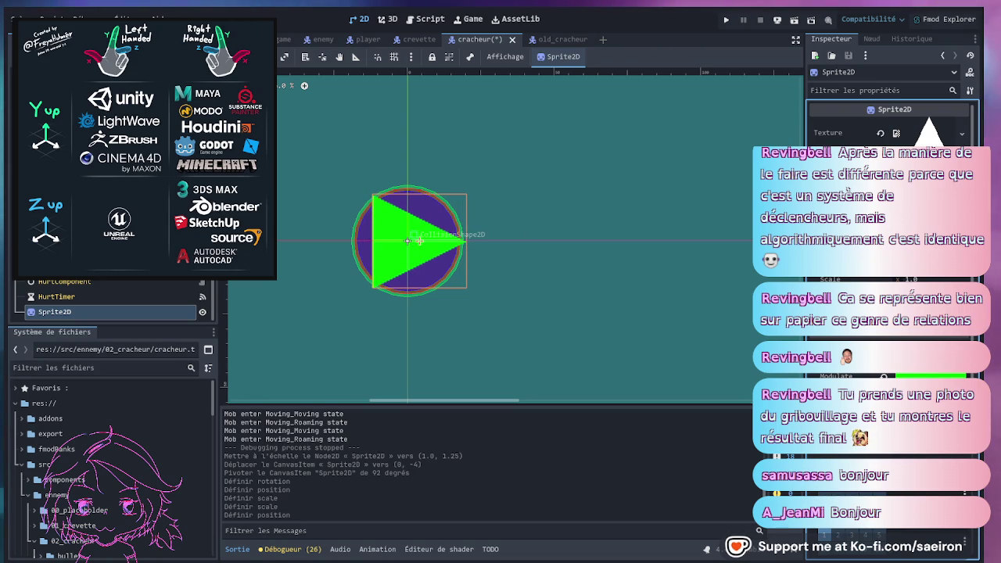
key(ctrl+s)
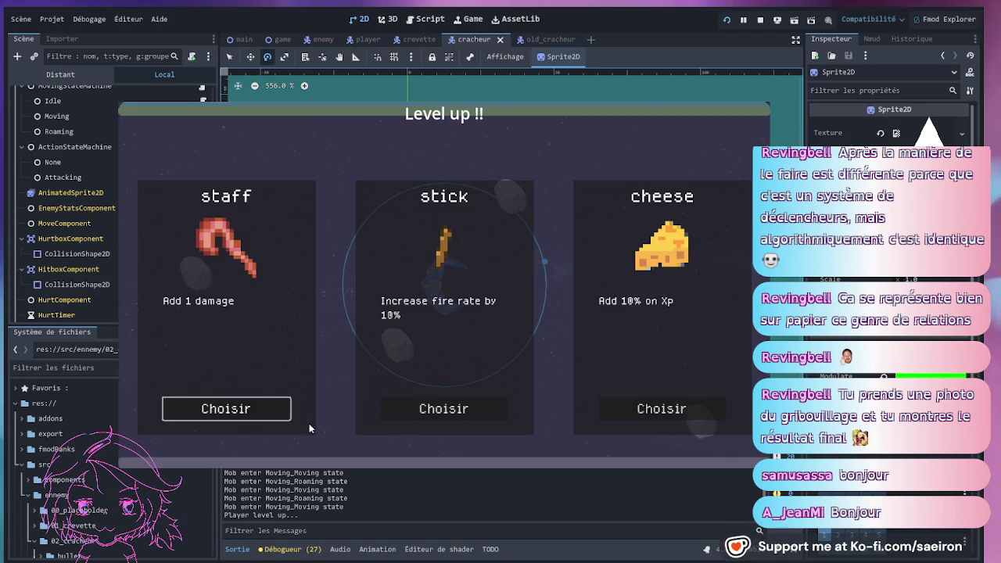
click(249, 407)
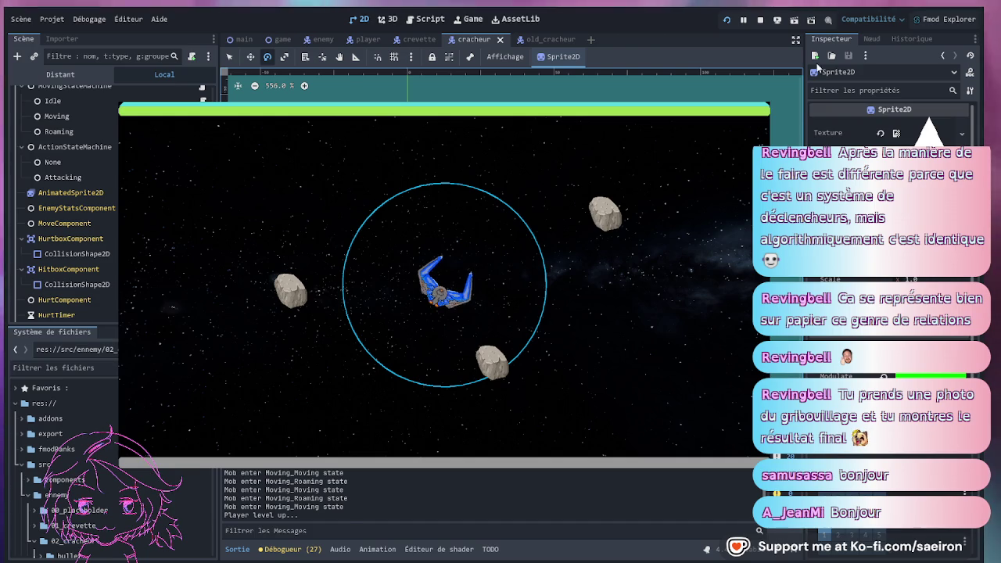
key(F8)
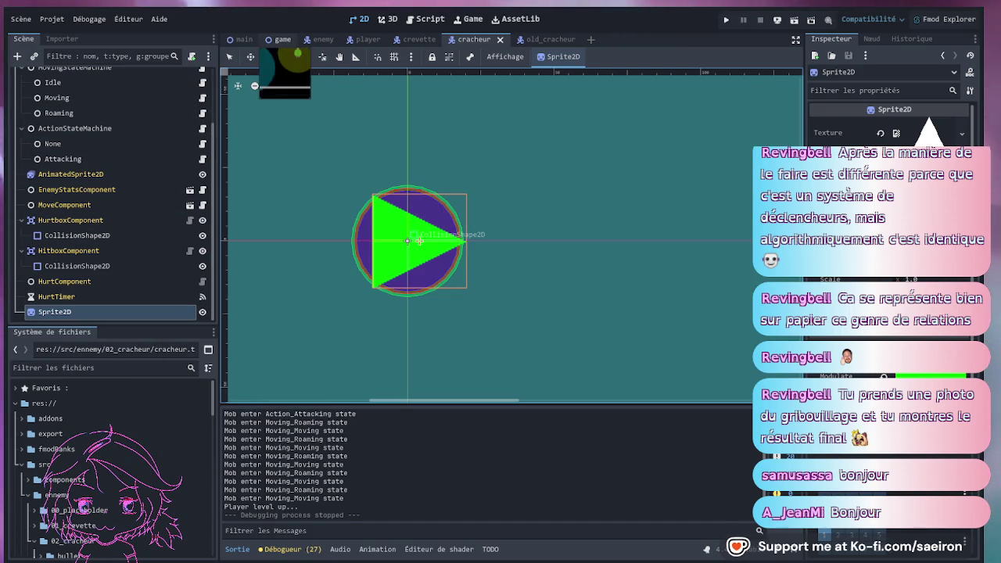
Toggle Autostart on the game scene's RangedSpawn timer and save the scene.
click(280, 40)
click(161, 221)
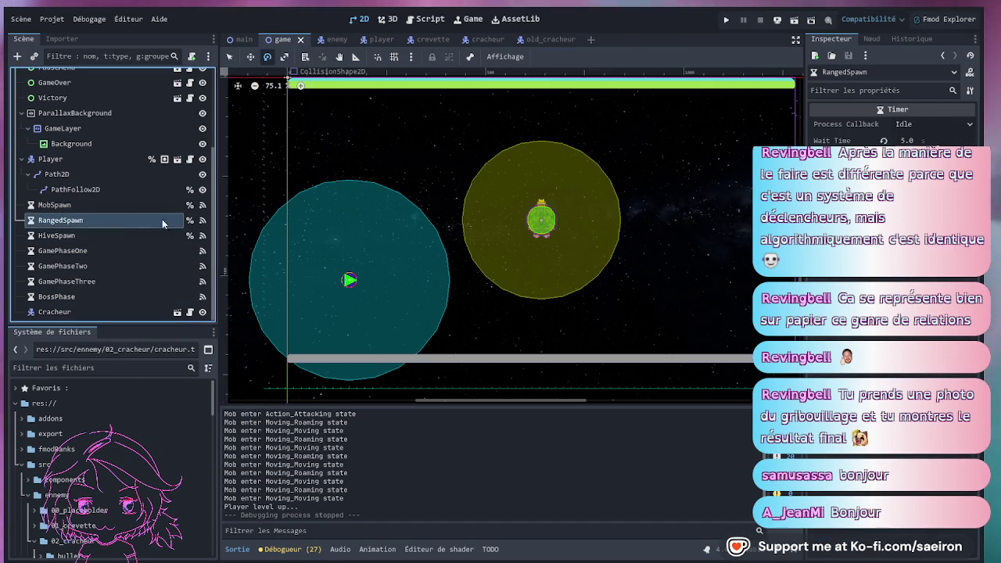
key(ctrl+z)
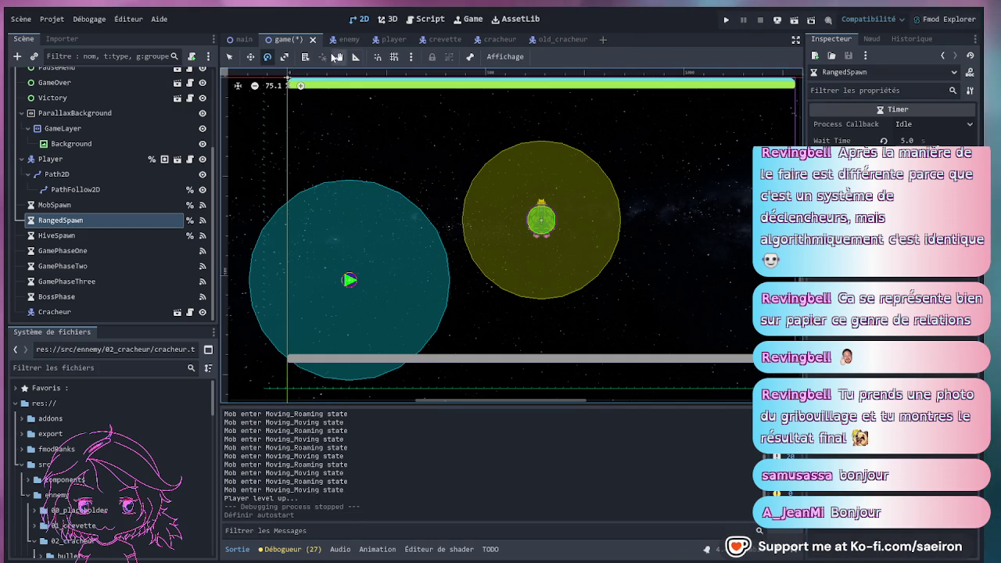
key(ctrl+s)
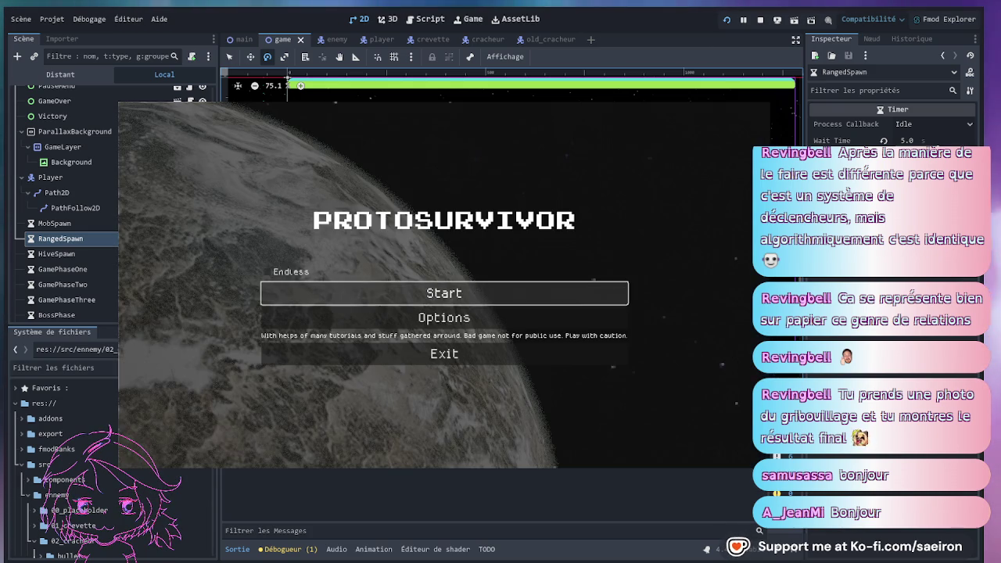
Play-test a new game, picking the stick upgrade and then the staff upgrade.
click(552, 295)
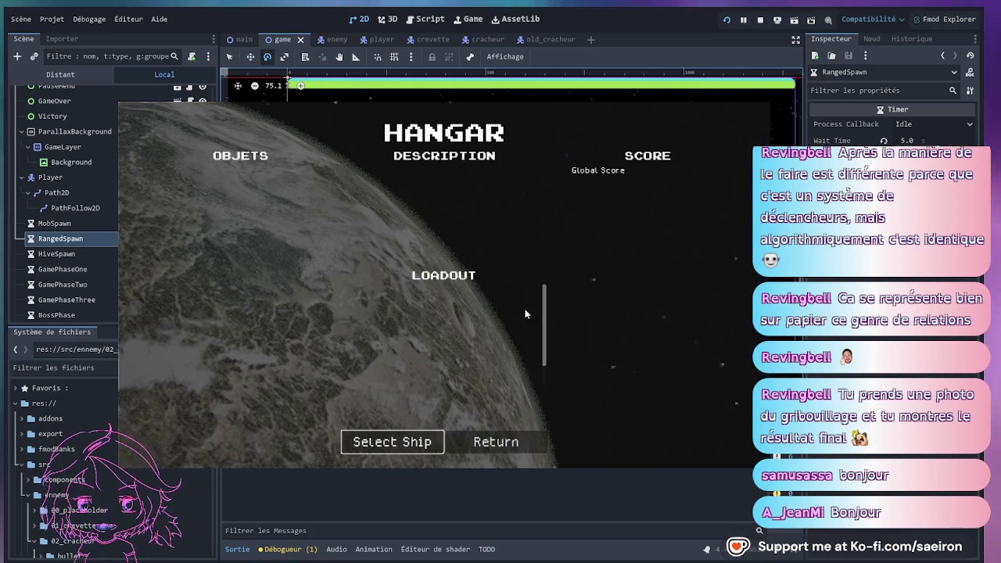
key(Return)
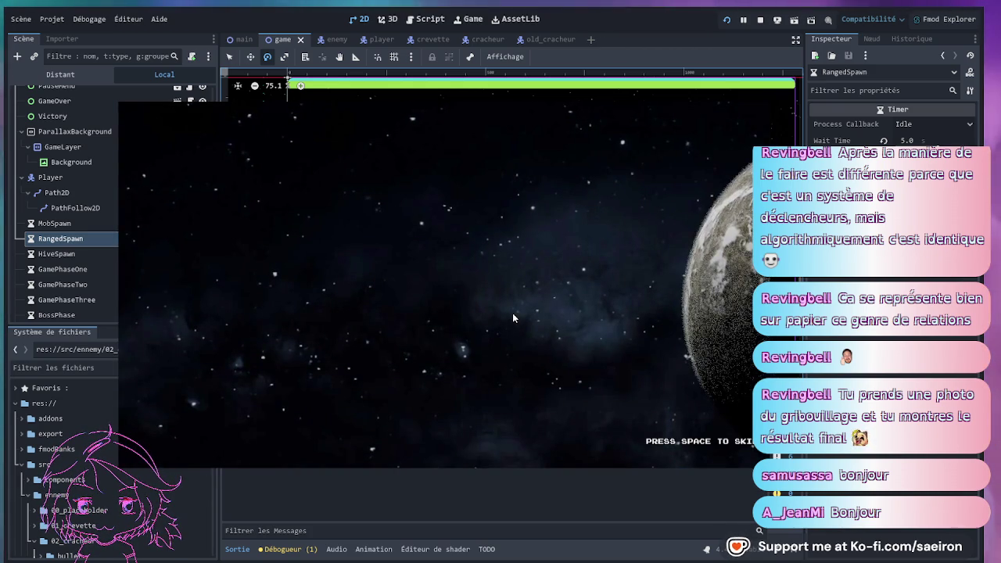
key(space)
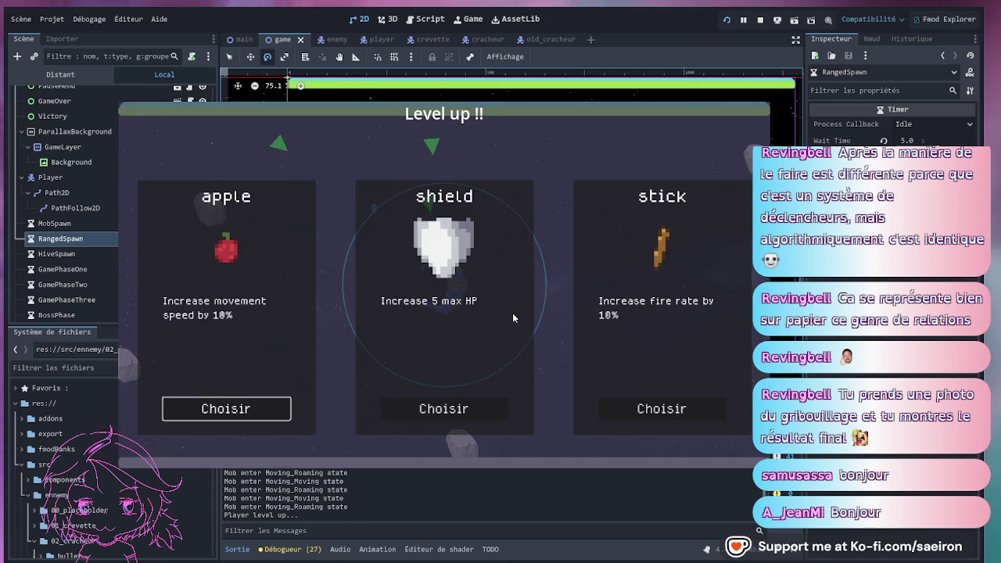
click(655, 409)
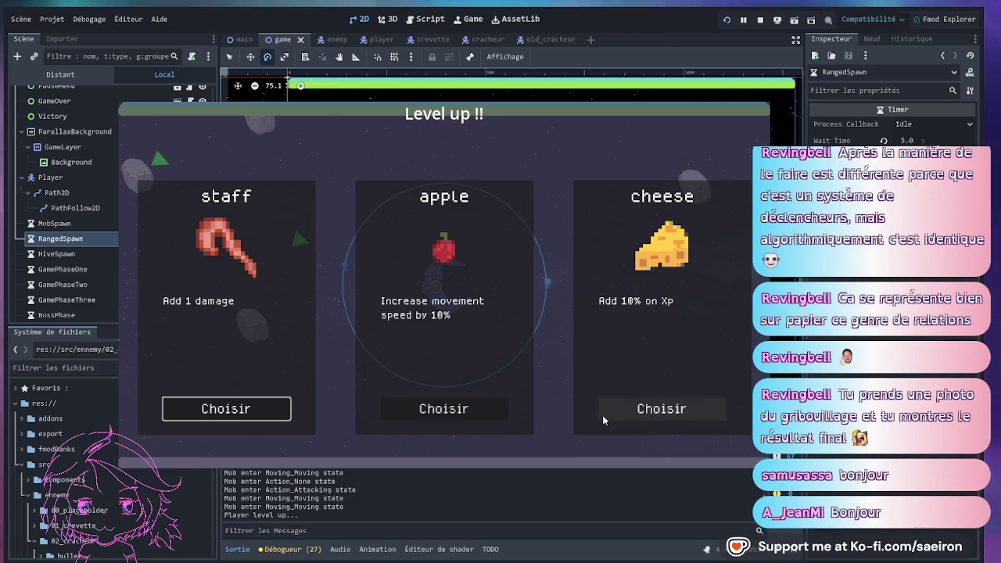
click(225, 408)
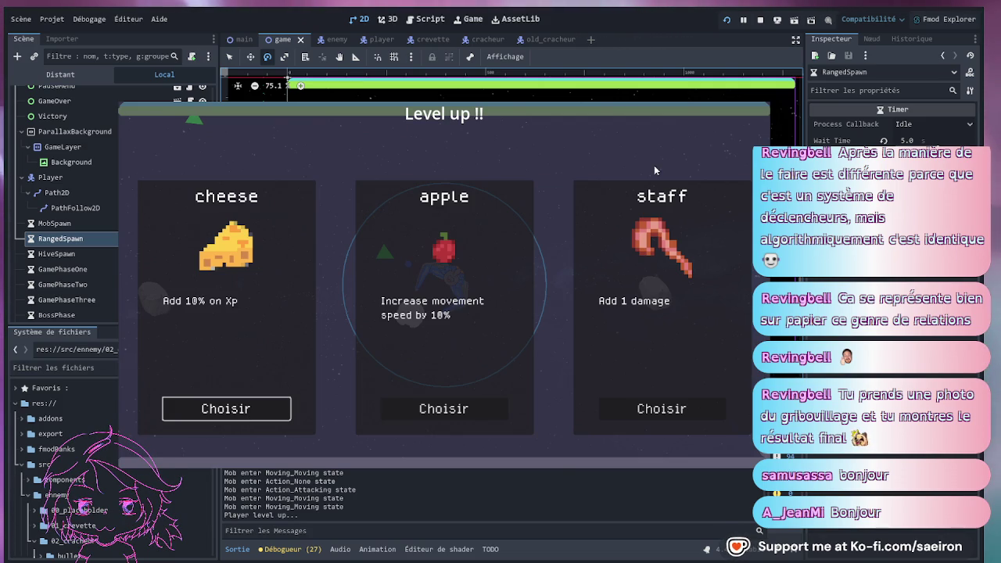
Stop the running game and return to the cracheur scene.
key(F8)
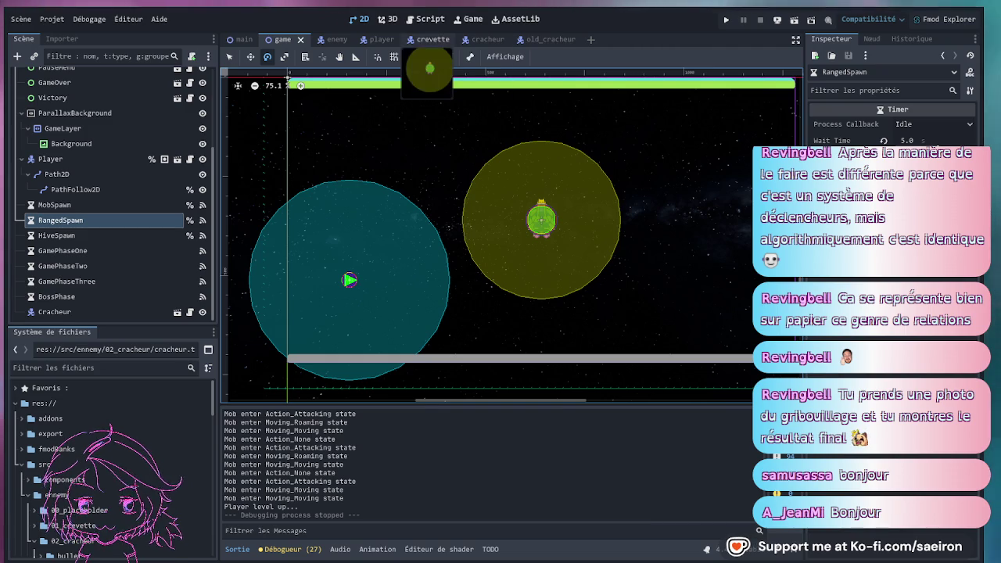
click(485, 39)
scroll(77, 136, up, 1)
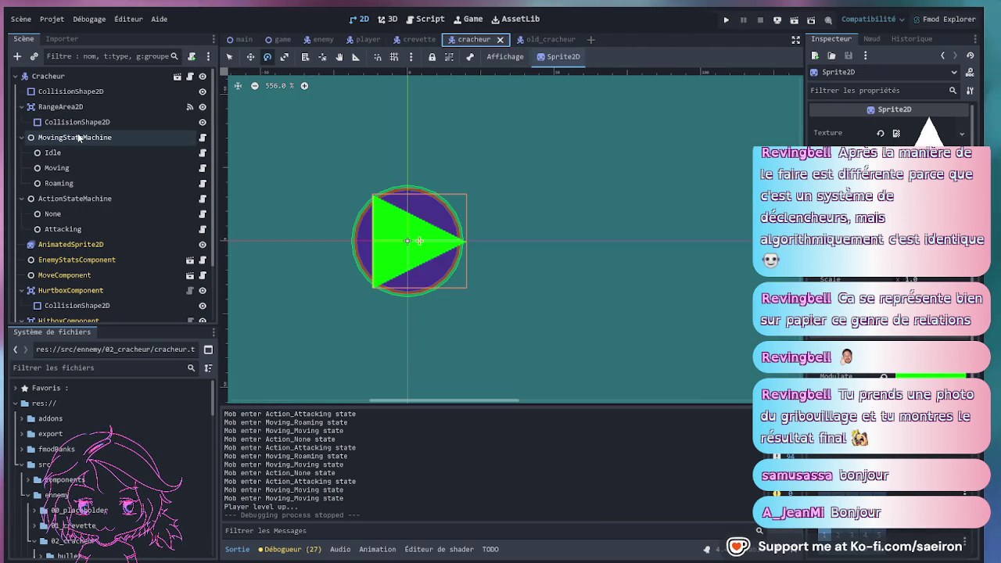
Open roaming.gd and change the first randf_range bound on line 10 to 0.7.
click(201, 167)
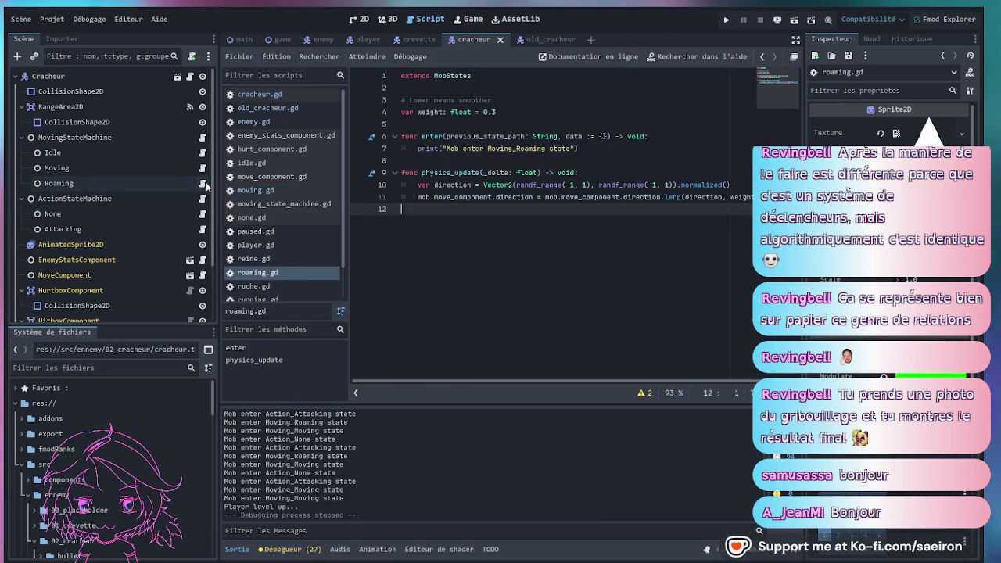
click(202, 183)
click(598, 185)
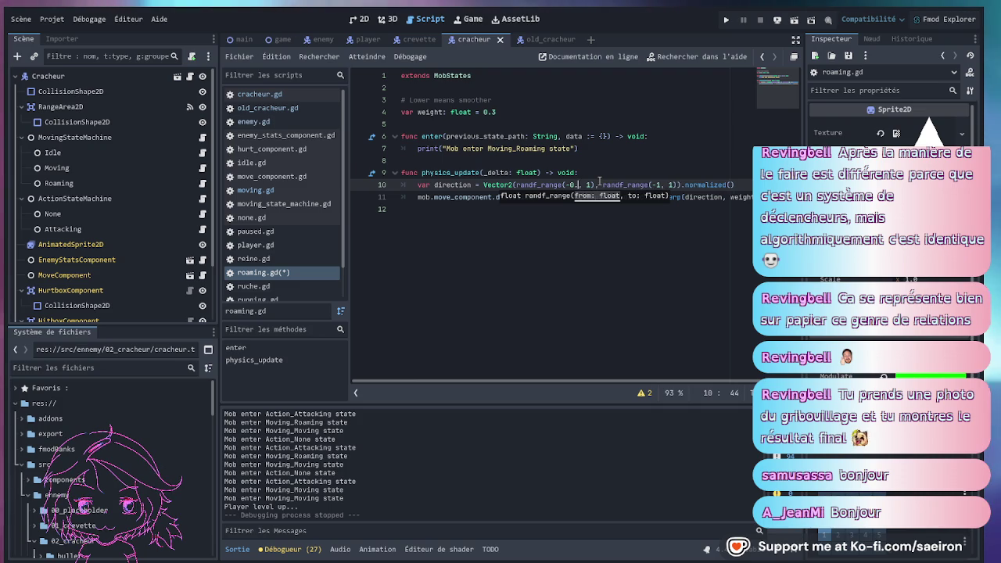
key(Right)
key(Right)
key(Delete)
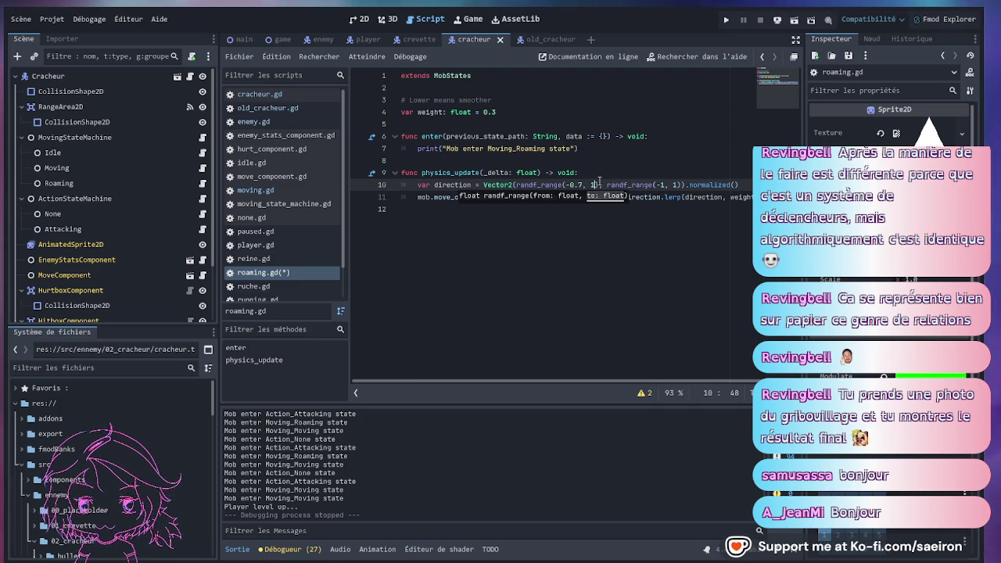
text(0.7)
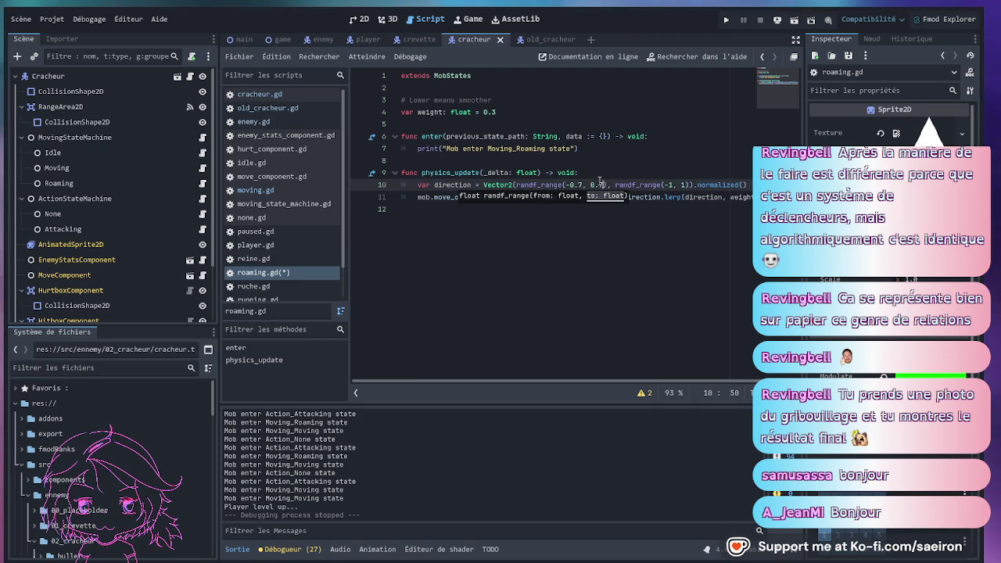
Set the second randf_range to ±0.7, save roaming.gd and launch the game.
key(Right)
key(Right)
key(Right)
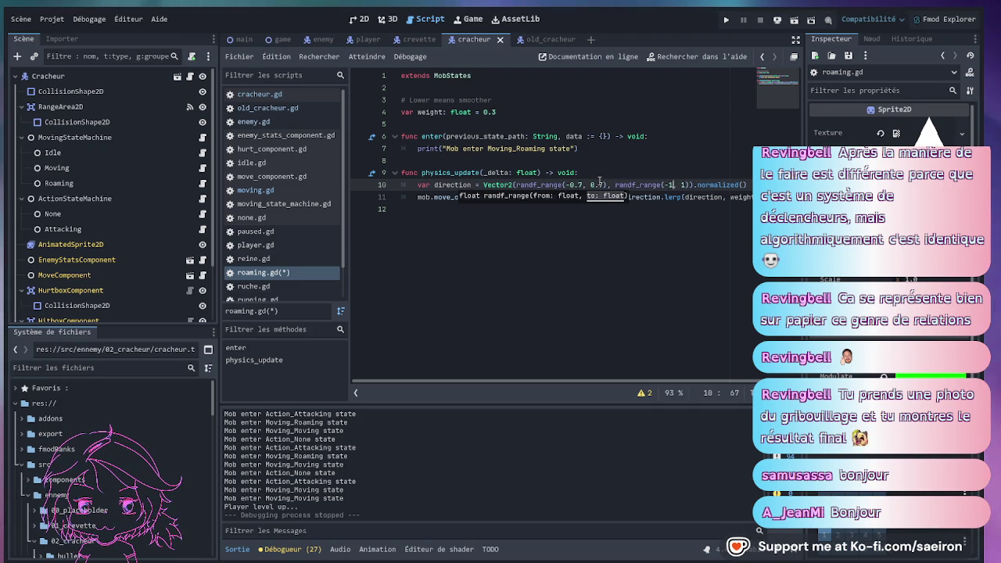
text(0)
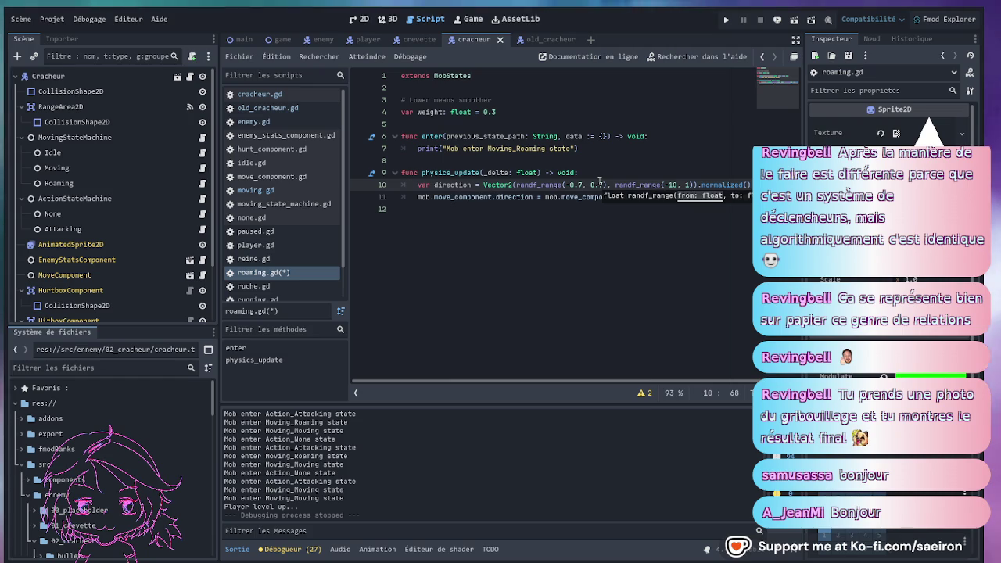
key(BackSpace)
key(BackSpace)
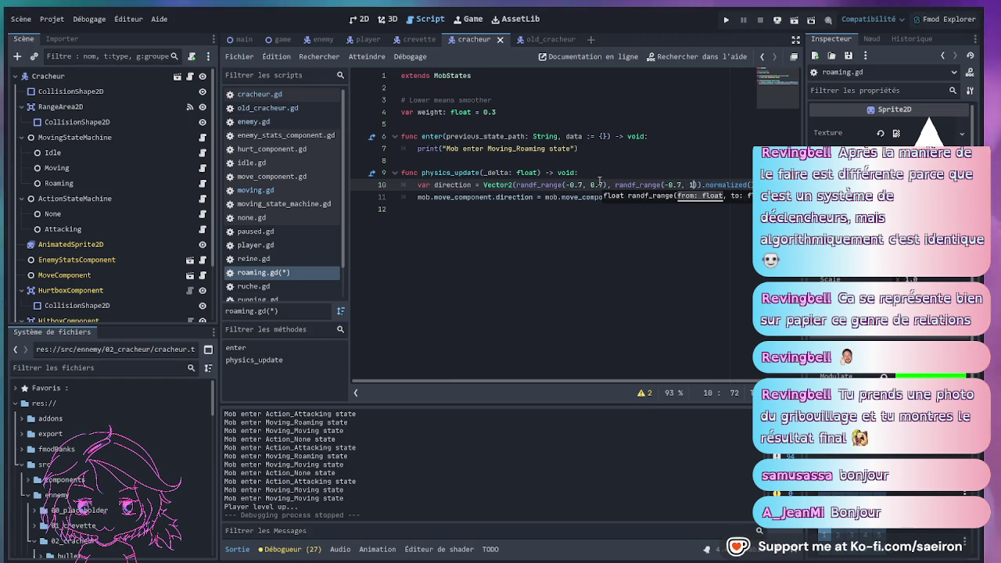
text(7)
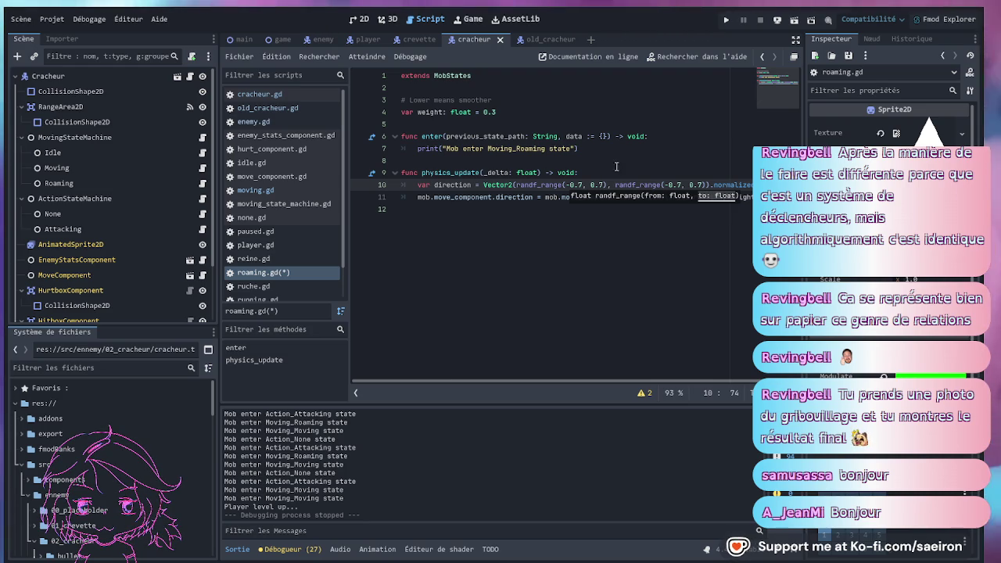
key(ctrl+s)
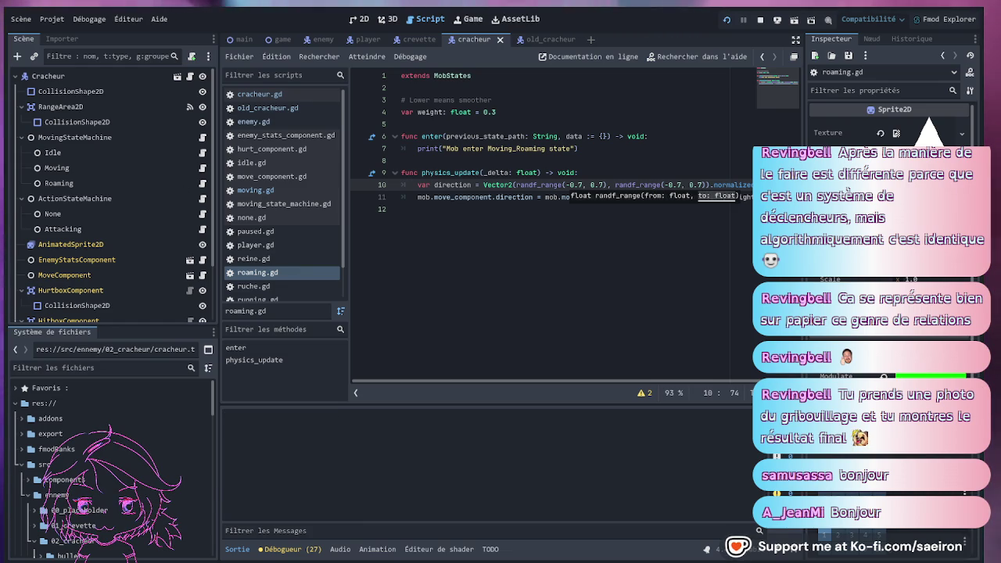
key(F5)
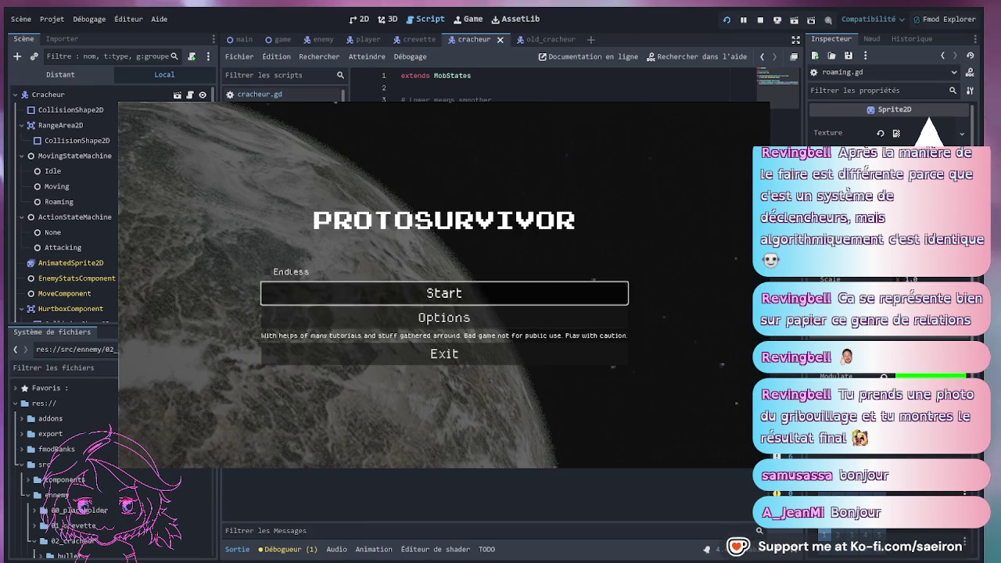
Start a new game with the Thunder ship, skip the intro, and pick the shield upgrade.
click(443, 292)
click(403, 445)
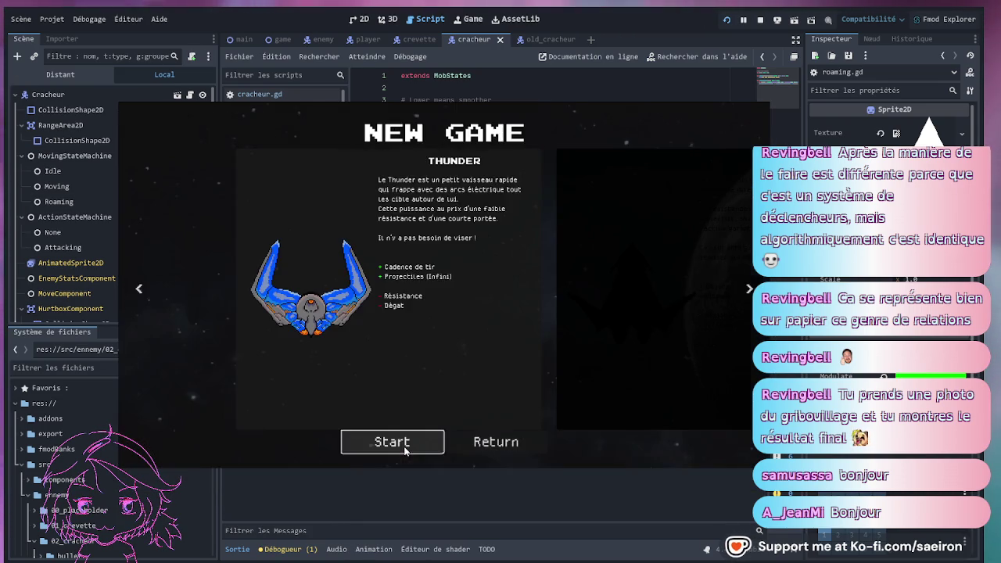
click(404, 445)
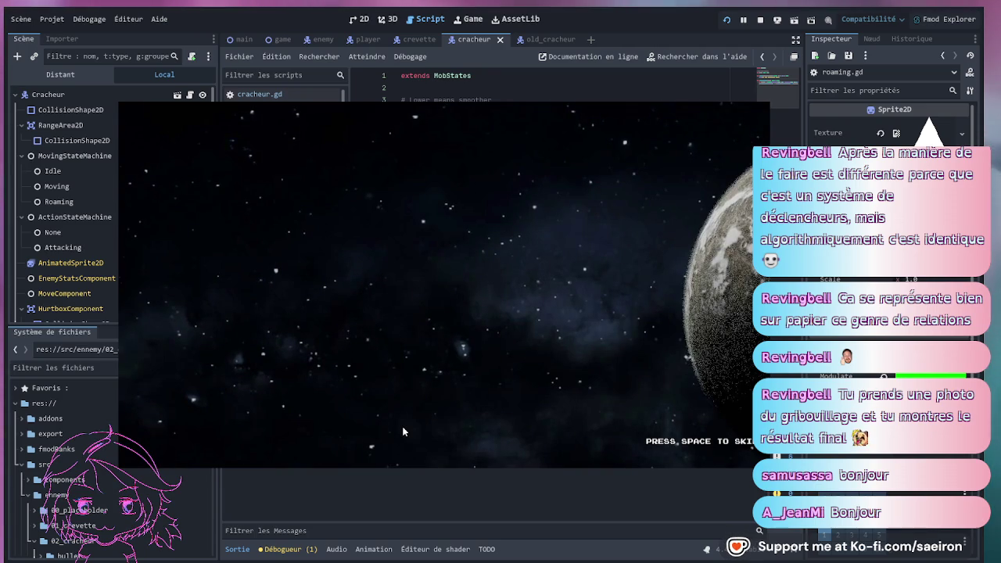
key(space)
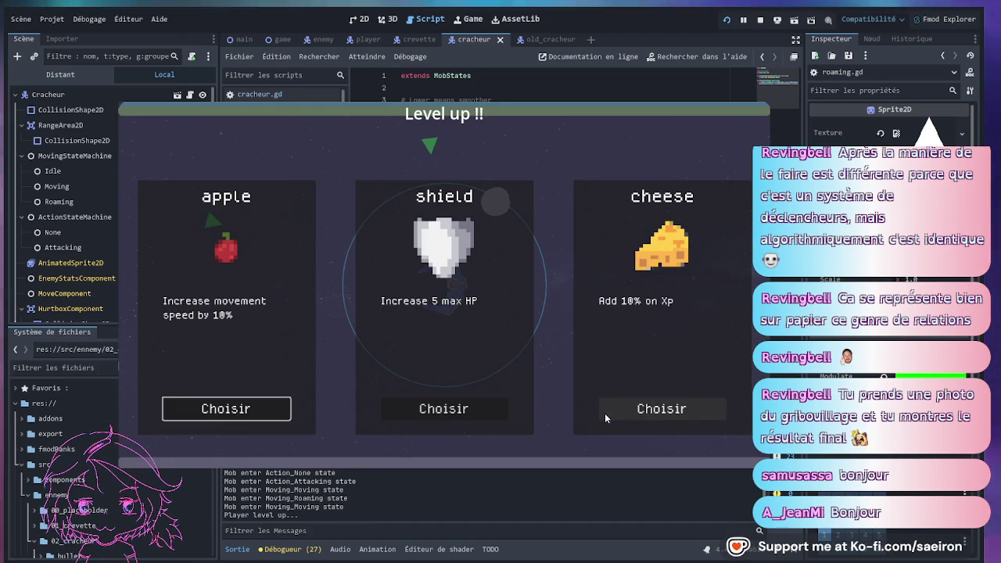
click(484, 419)
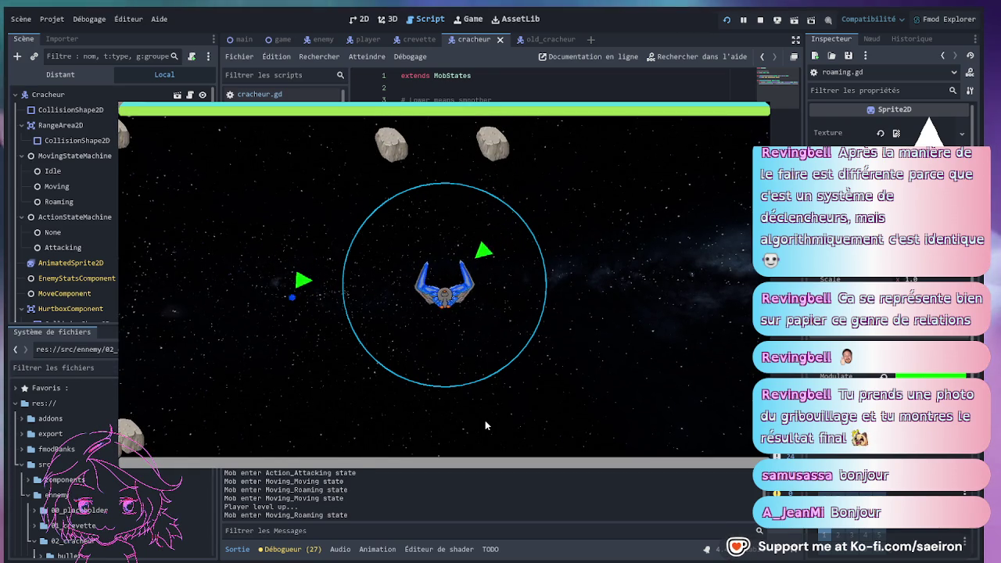
Fly the ship left, up and right among the asteroids to watch the enemies.
key(a)
key(a)
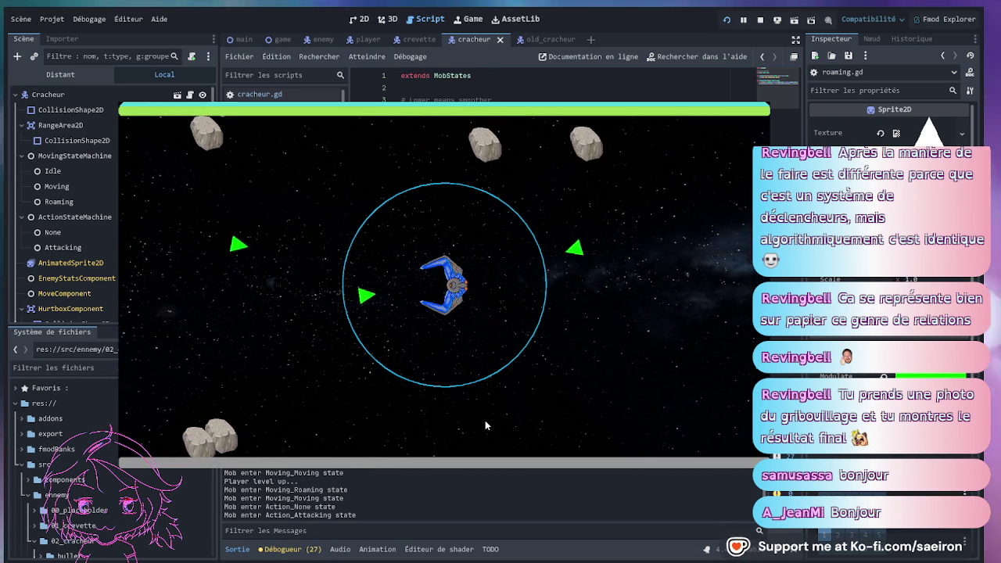
key(w)
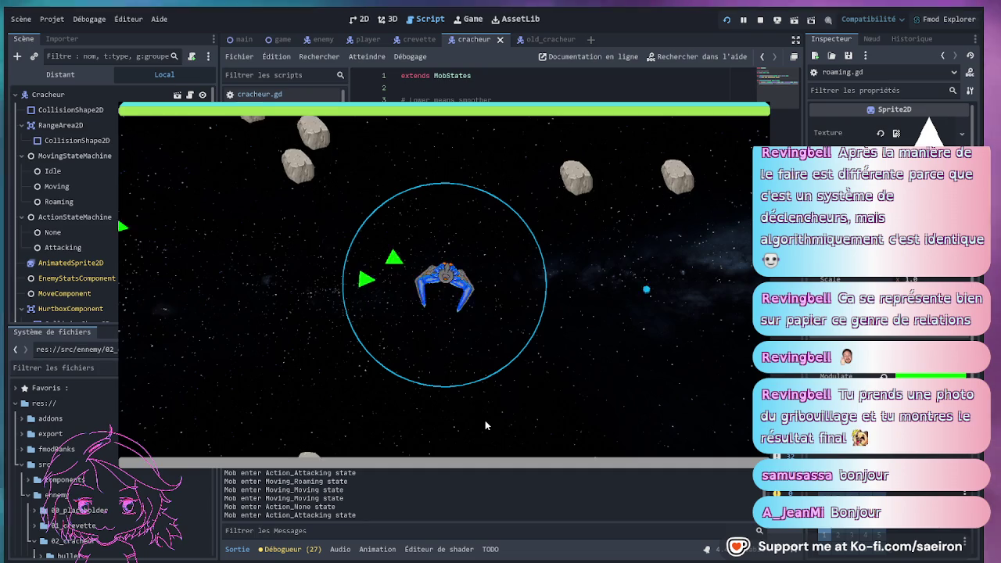
key(w)
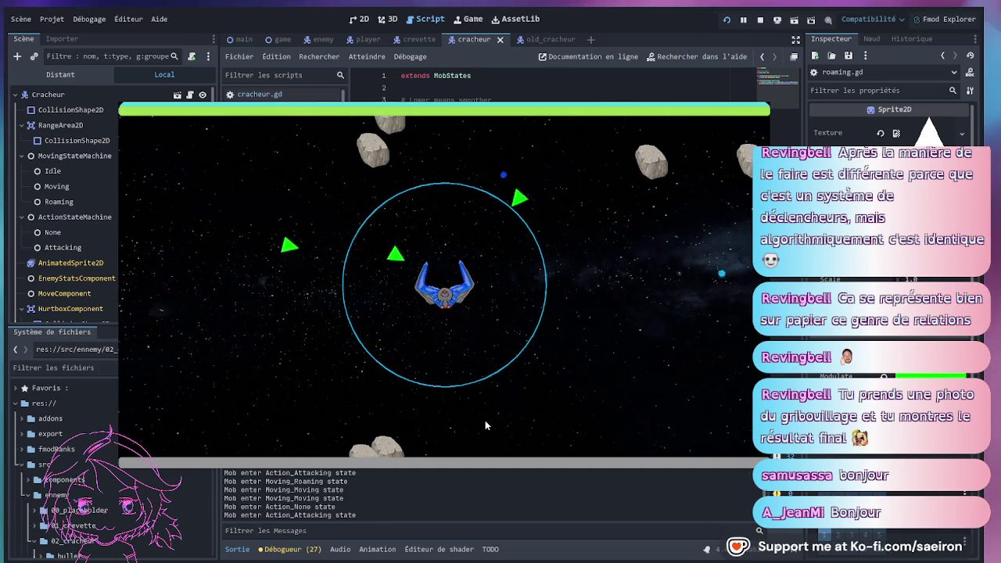
key(d)
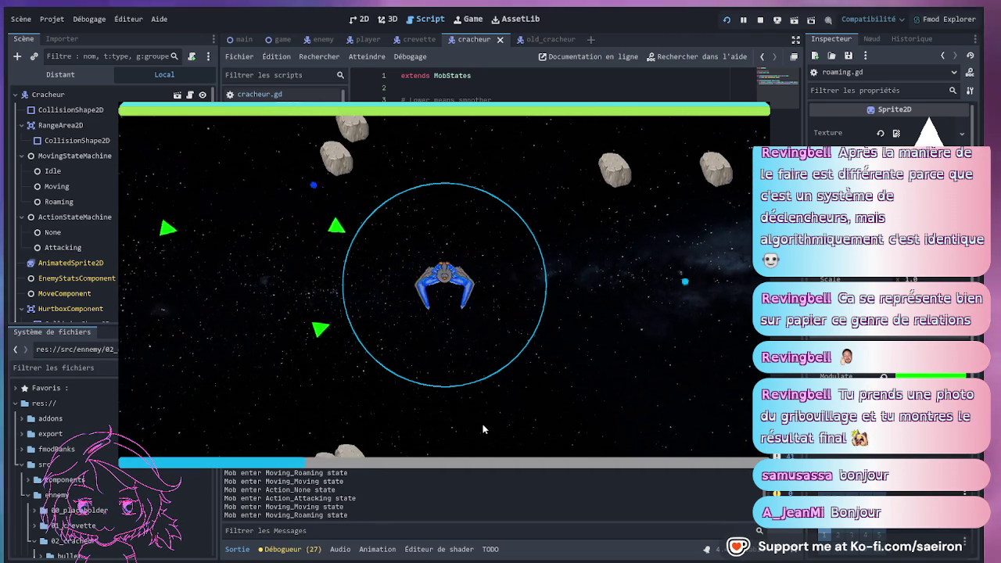
key(d)
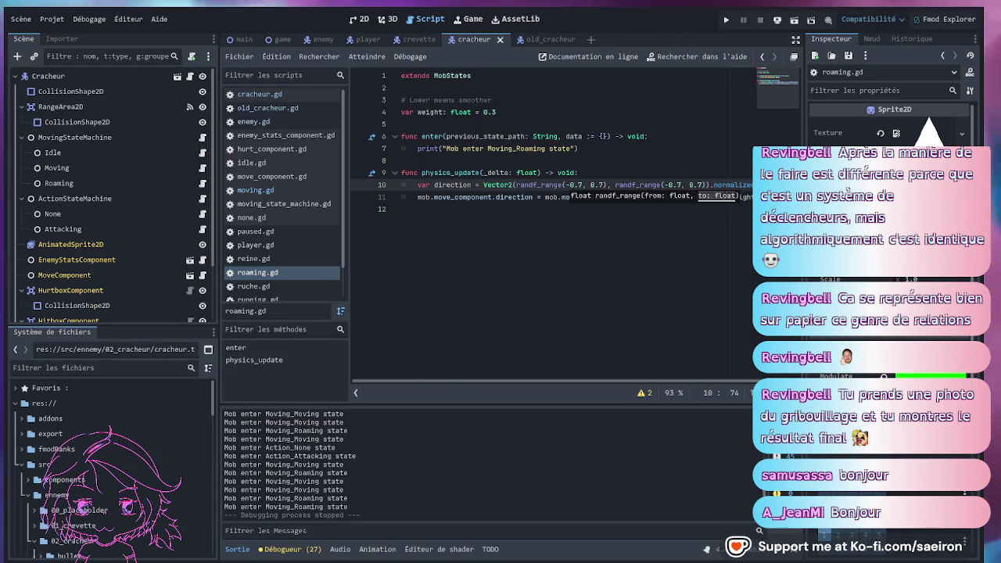
Try narrower bounds in the second randf_range call on line 10 and save.
click(581, 184)
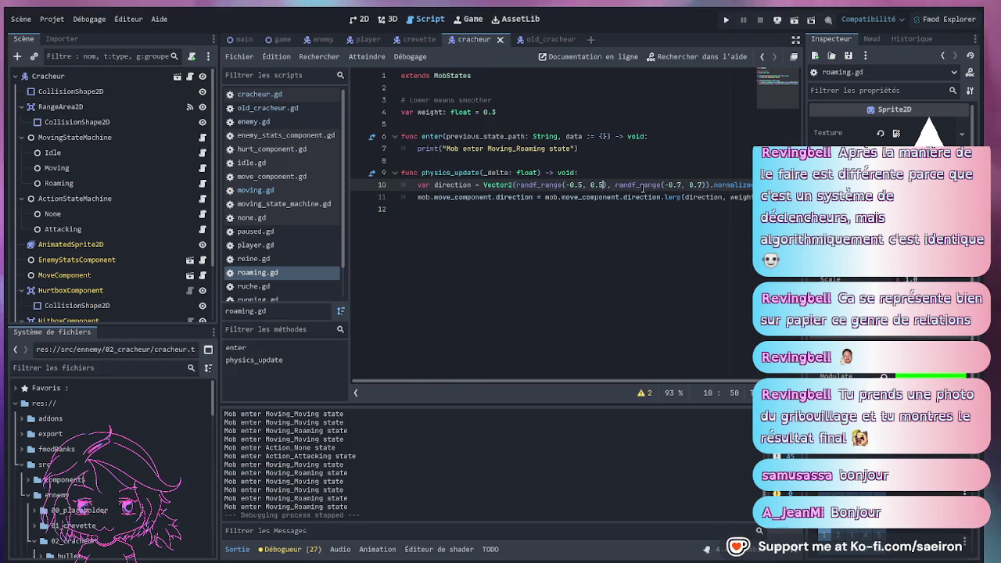
double_click(677, 185)
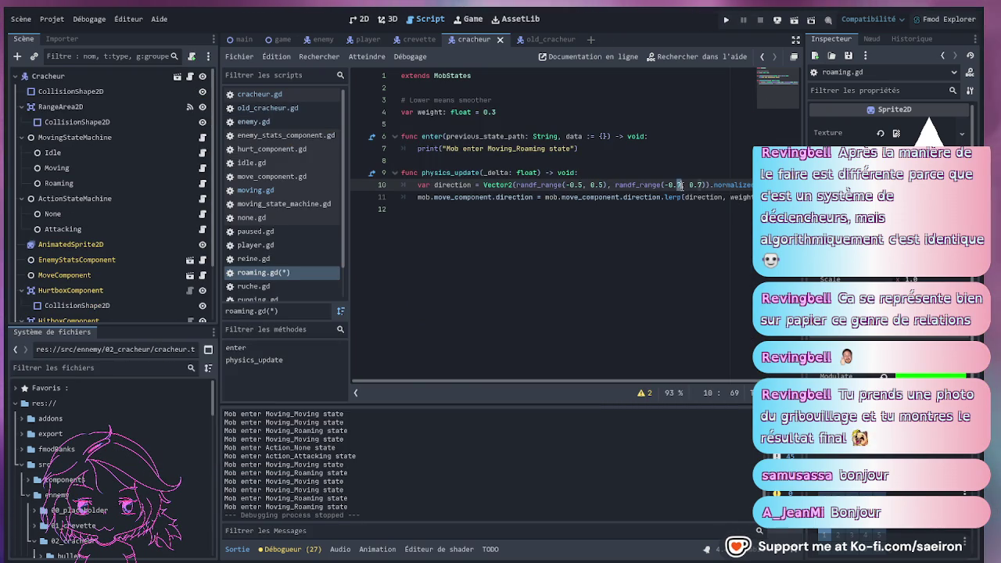
text(5)
double_click(700, 184)
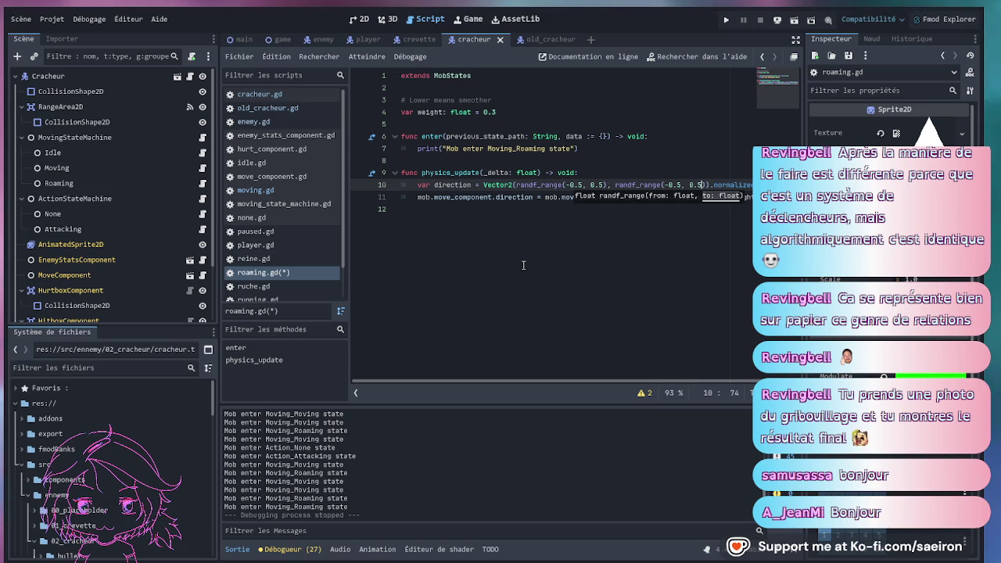
key(ctrl+s)
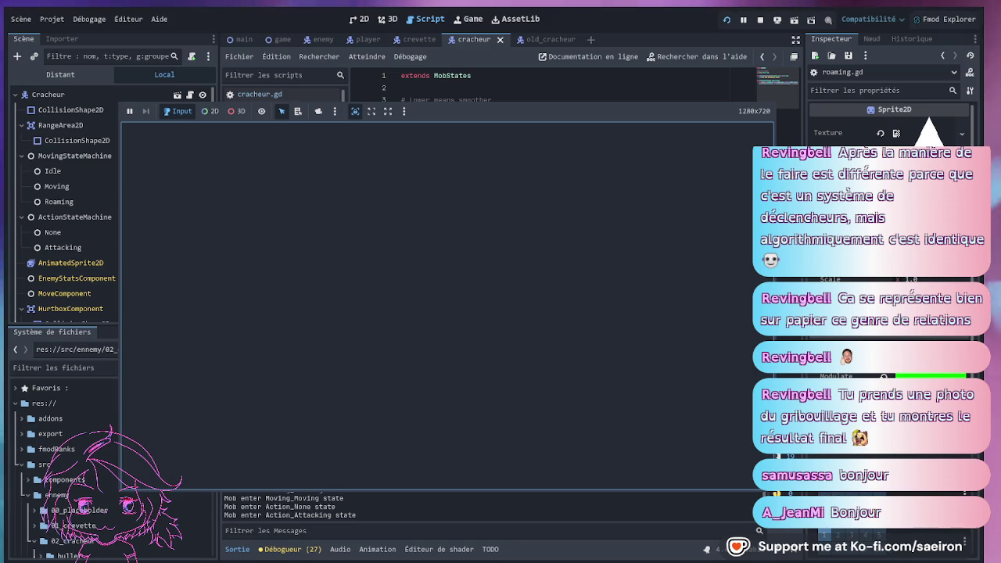
Stop the game and set both randf_range calls on line 10 to -1 and 1.
key(F8)
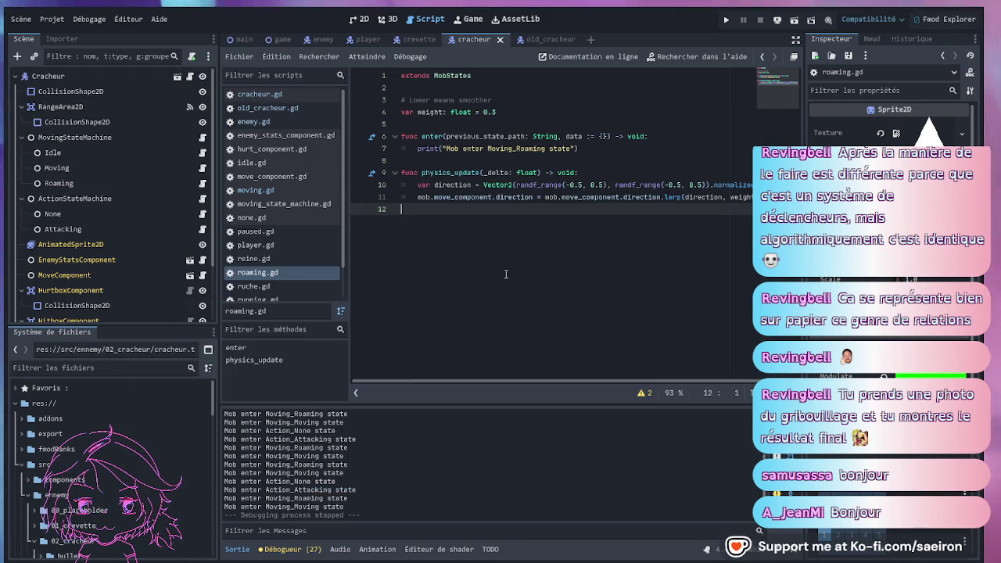
key(ctrl+z)
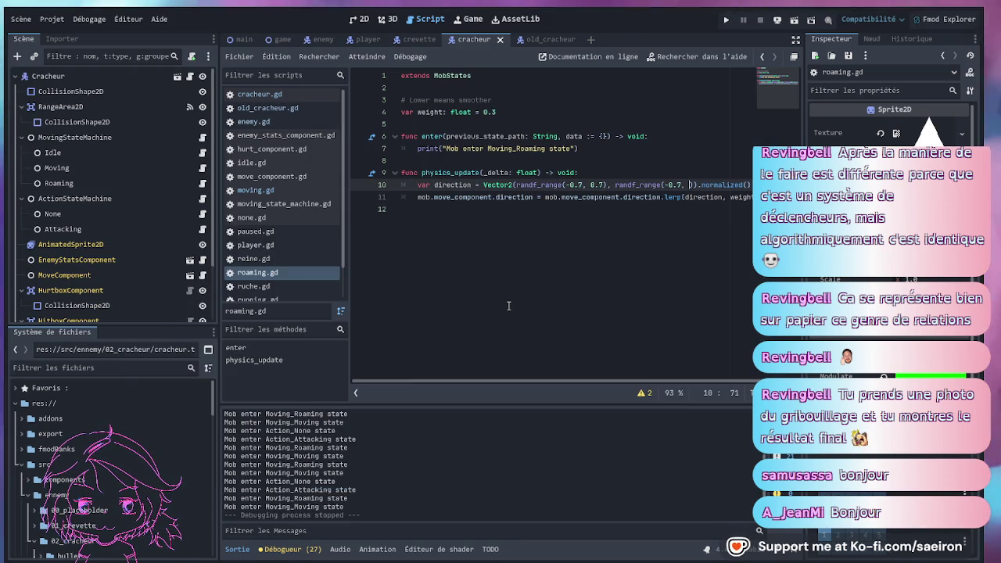
text(1)
click(520, 277)
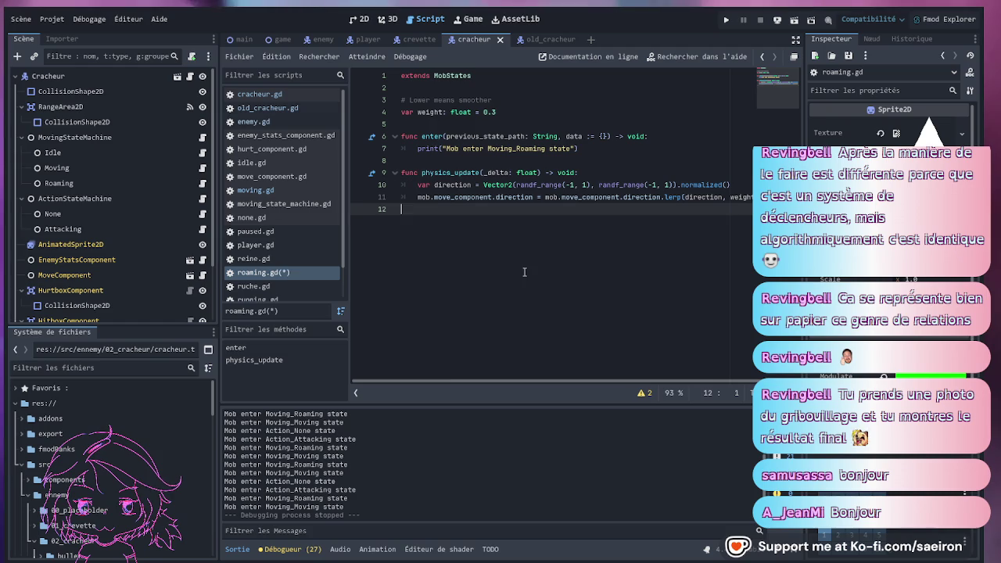
scroll(528, 272, right, 1)
click(706, 193)
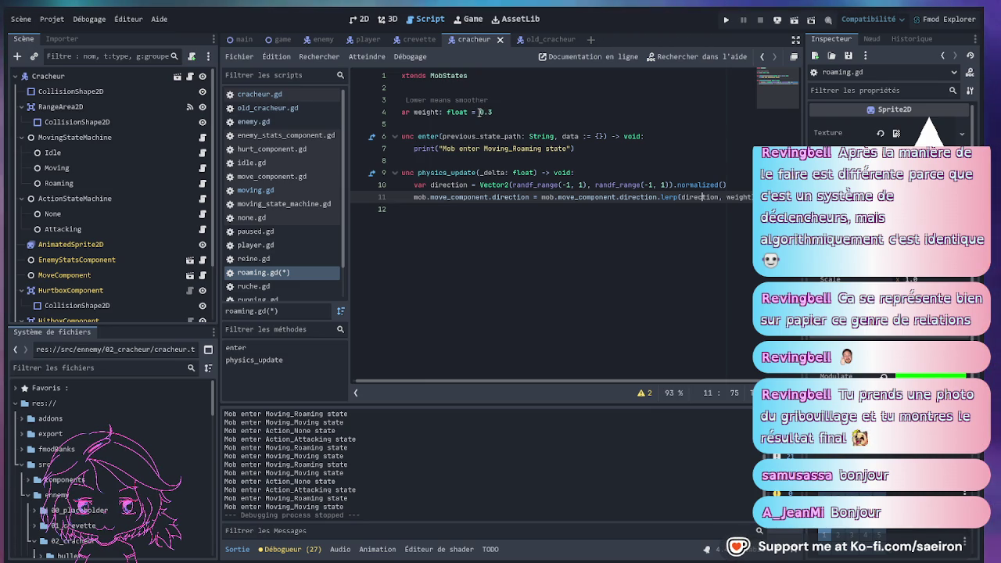
Change the weight on line 4 to 0.2 and save roaming.gd.
click(503, 108)
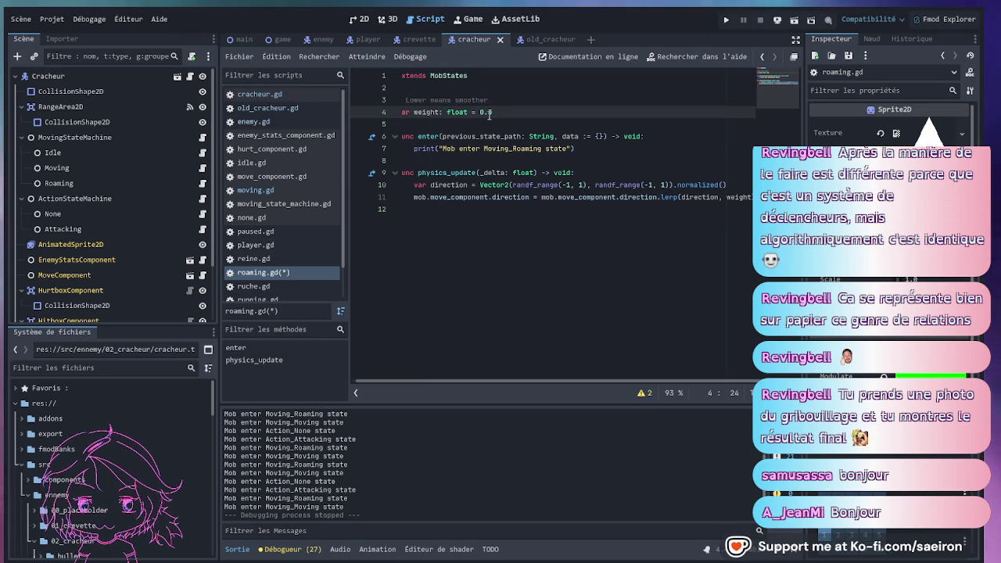
key(BackSpace)
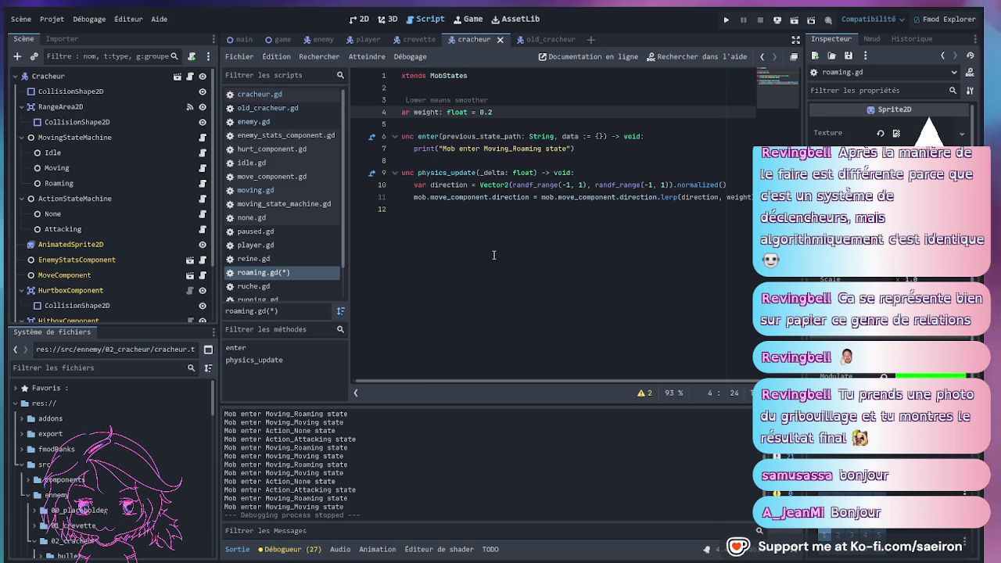
key(ctrl+s)
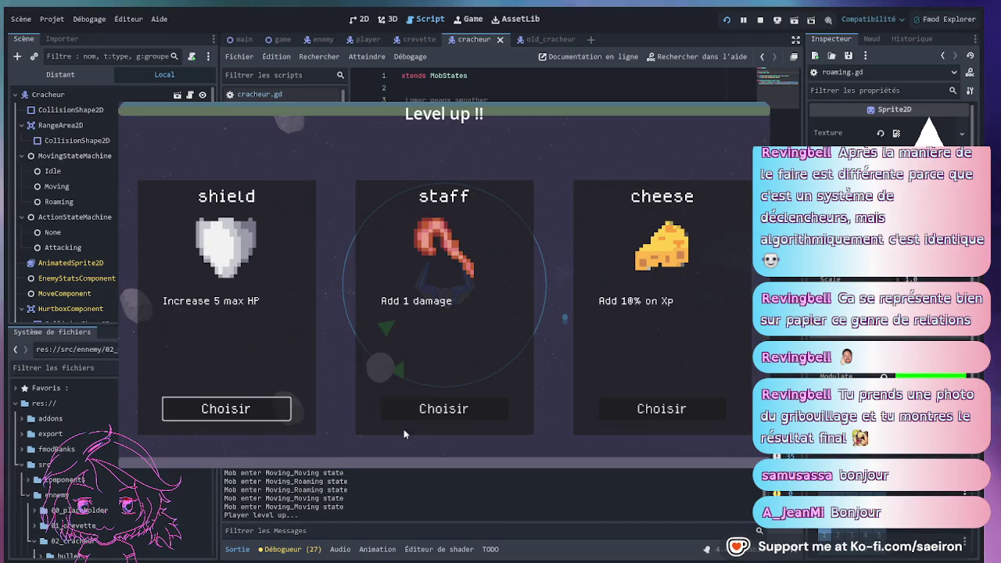
Choose the staff +1 damage upgrade at each of three level-ups.
click(447, 405)
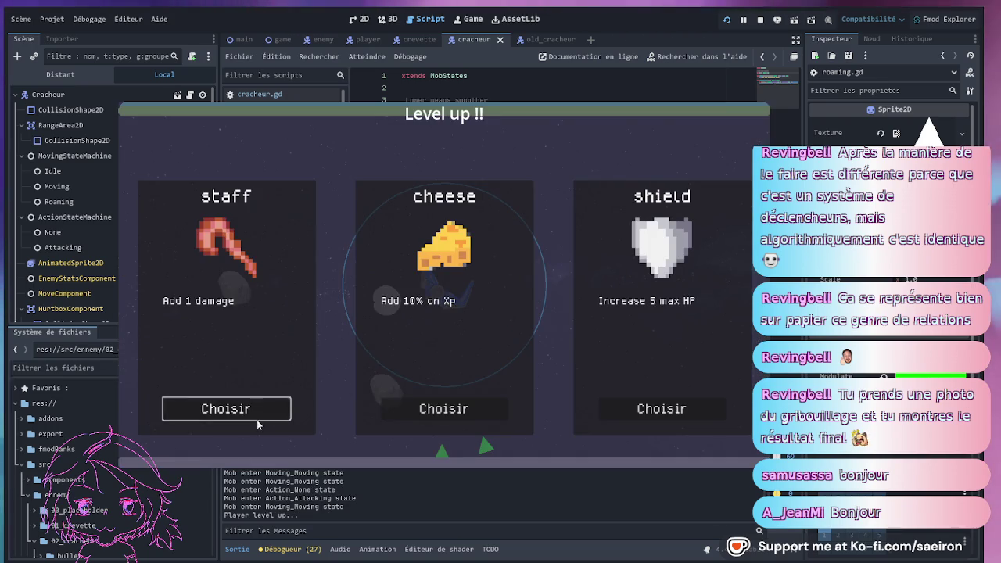
click(261, 409)
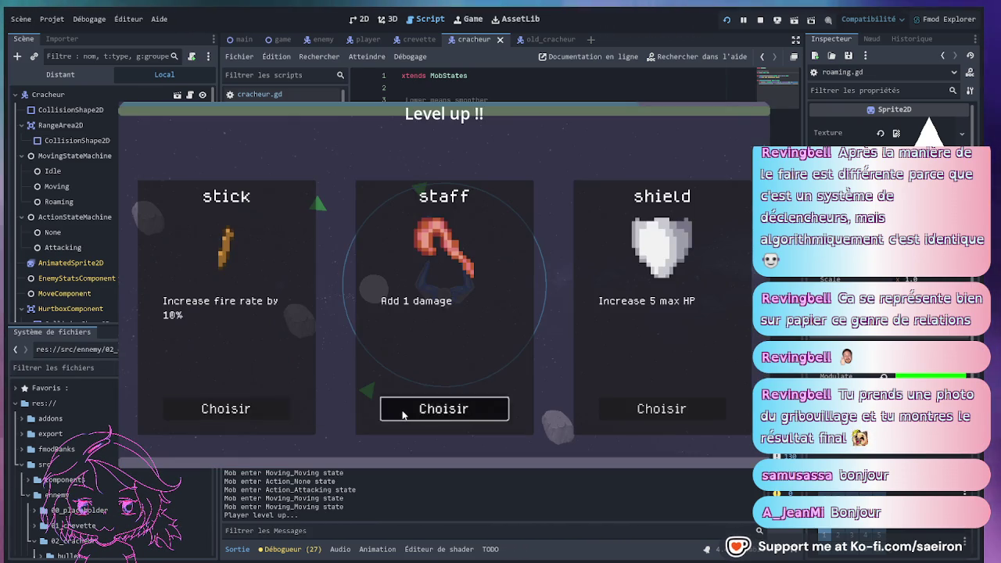
click(439, 409)
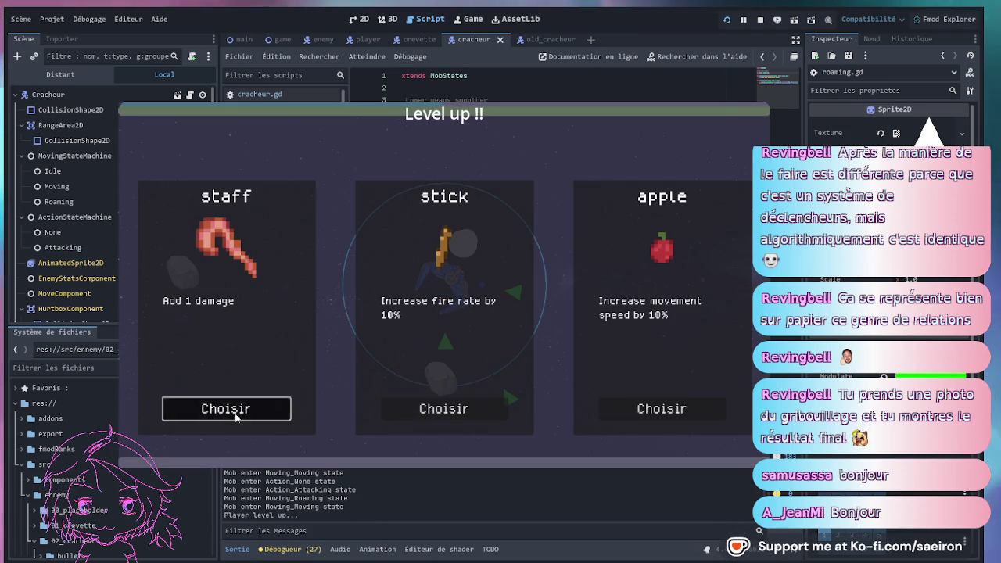
Take the staff upgrade once more, stop the game, and return to roaming.gd.
click(233, 413)
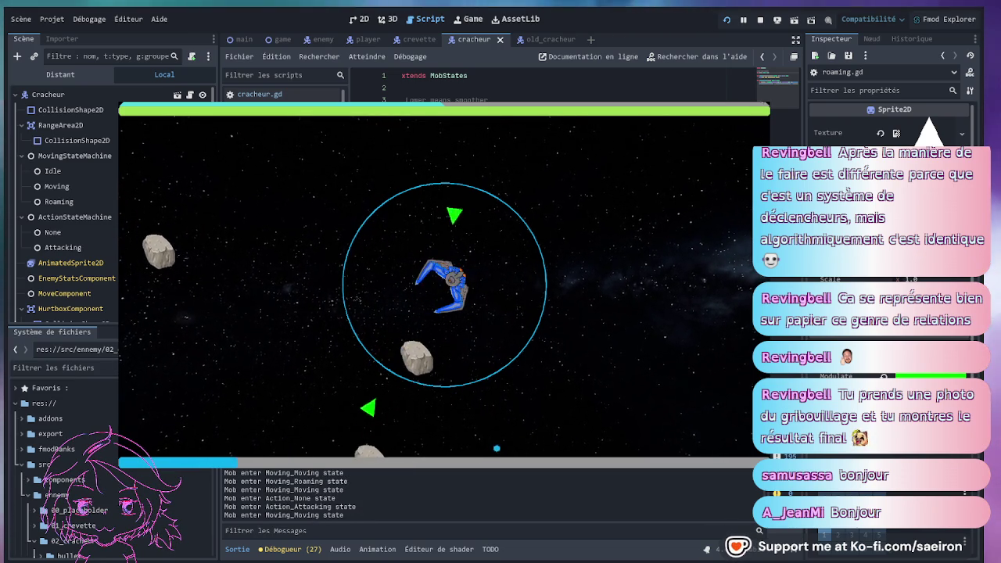
key(F8)
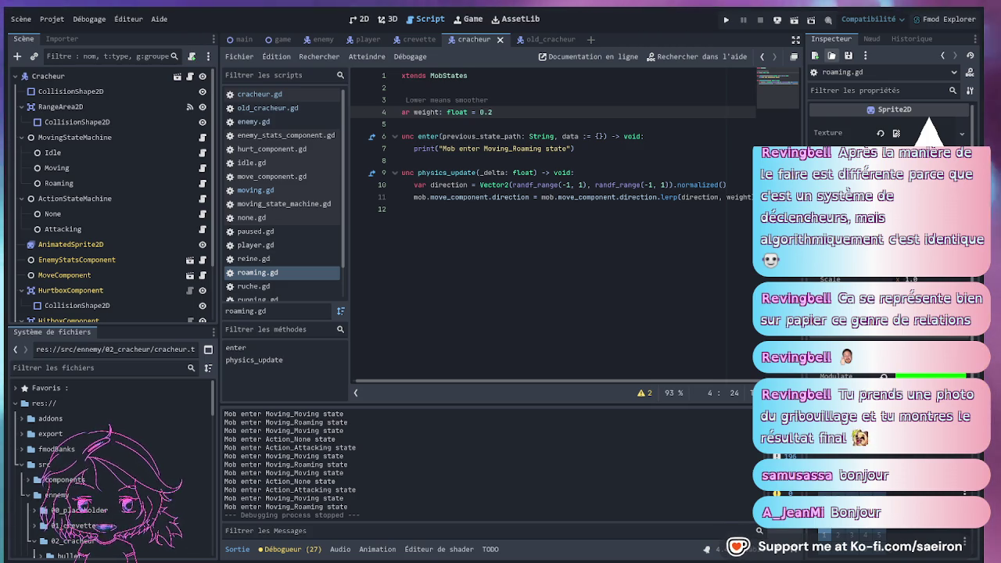
click(530, 256)
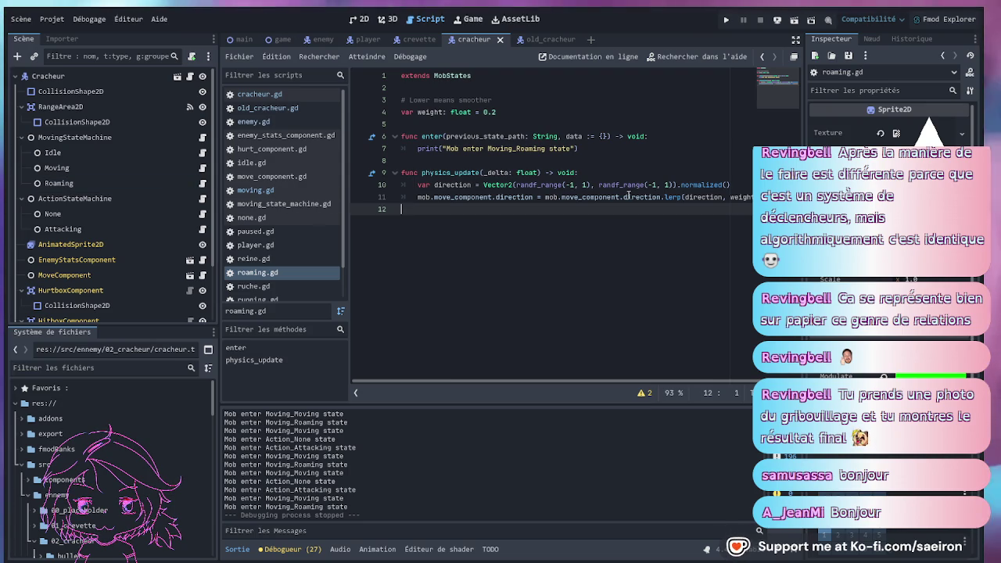
Duplicate the weight export line into a new direction_coord export with default 1.0.
drag(350, 193, 313, 193)
click(368, 113)
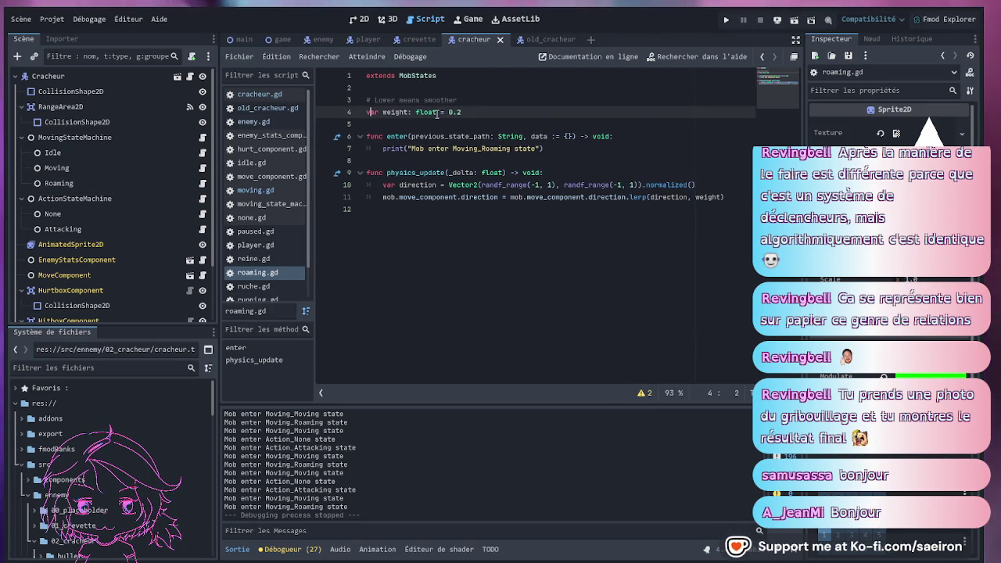
text(@export)
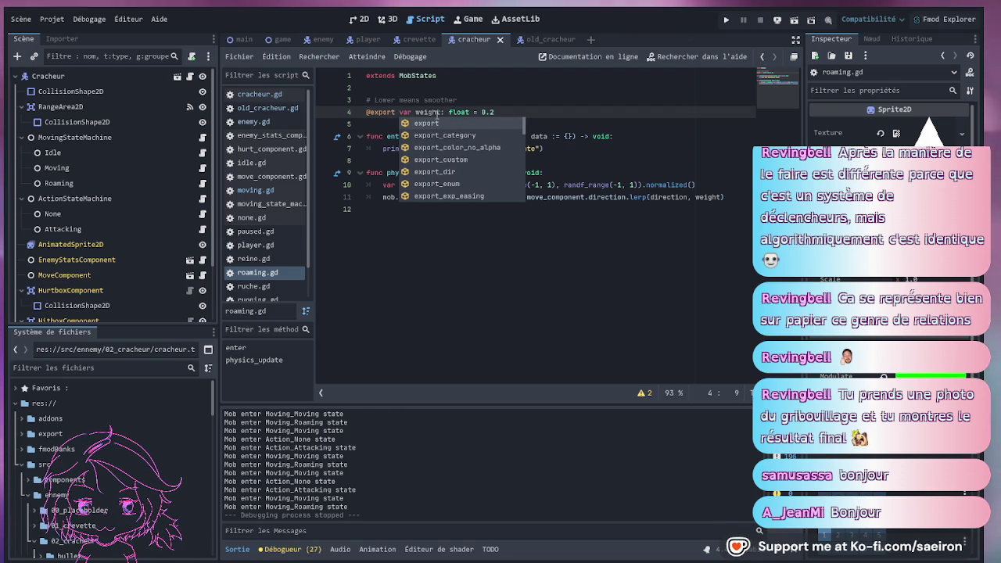
click(497, 113)
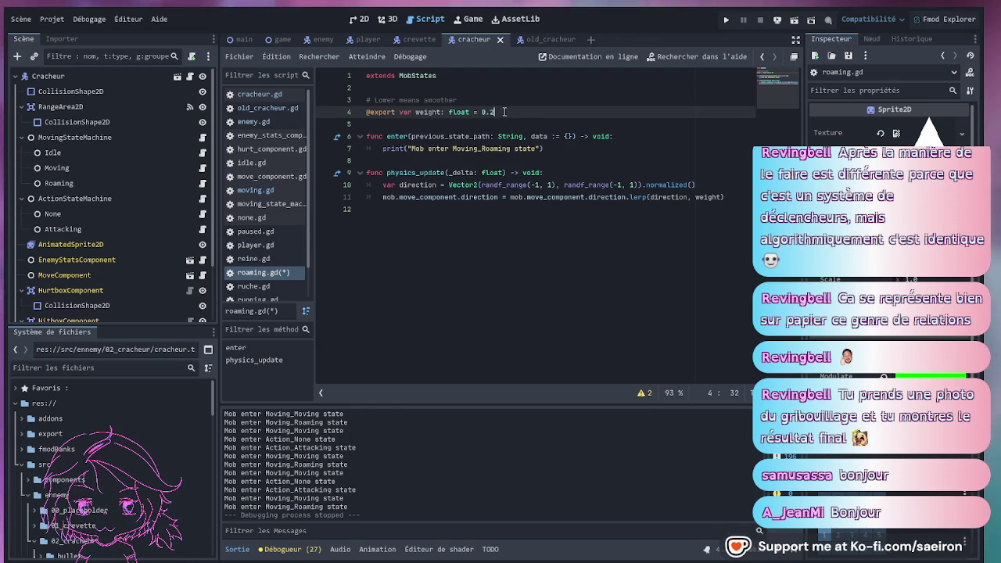
key(ctrl+shift+d)
double_click(418, 123)
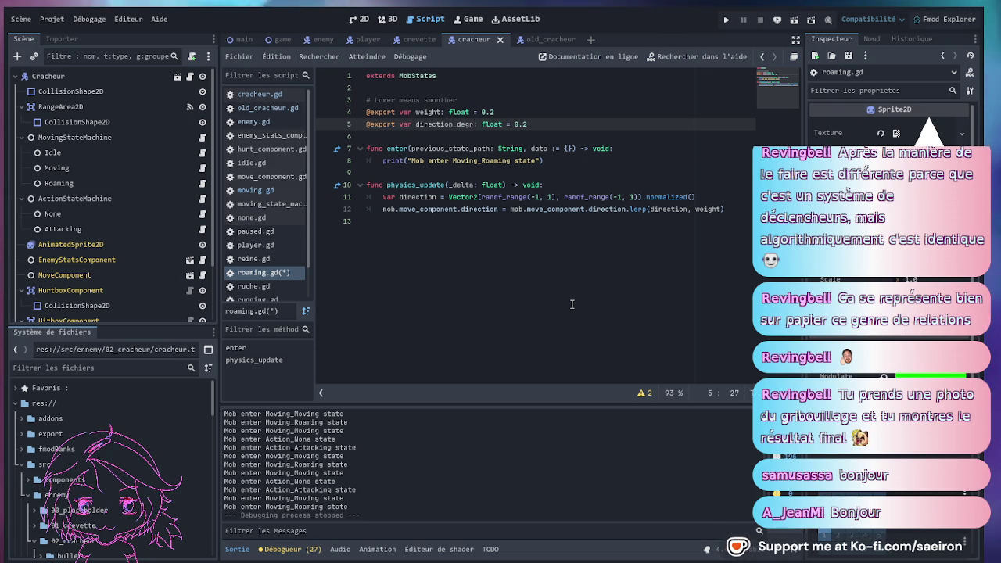
key(BackSpace)
key(BackSpace)
key(BackSpace)
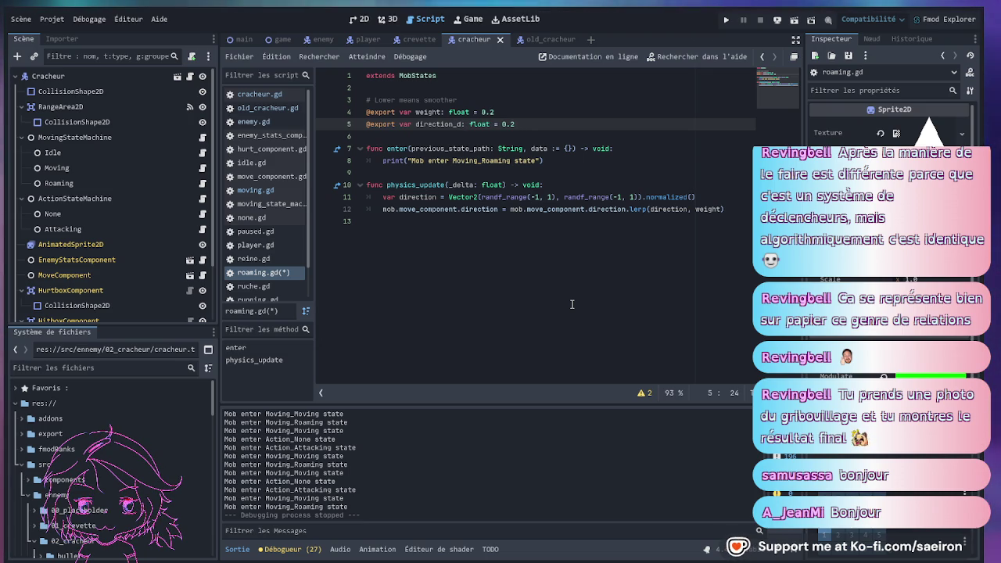
text(vect)
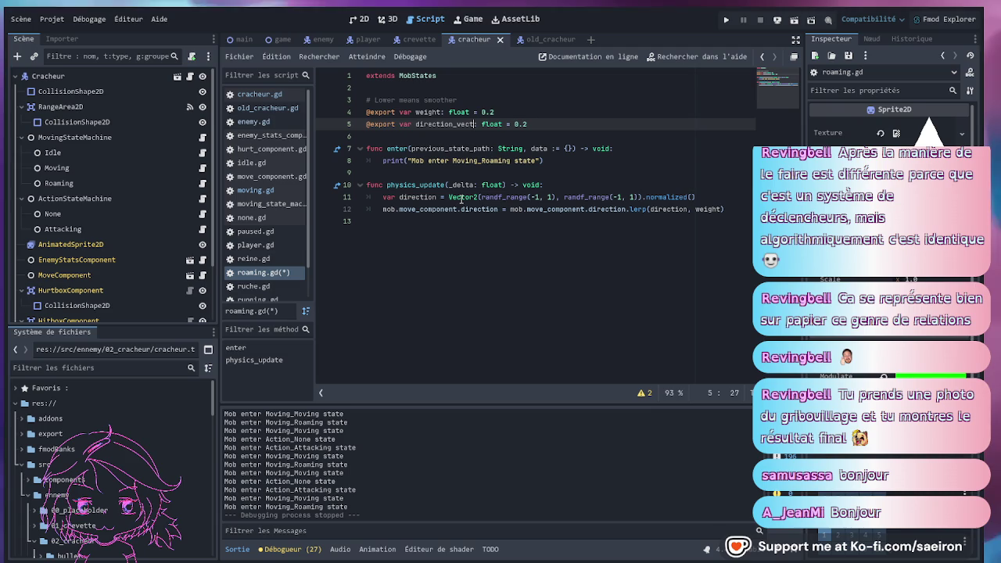
key(BackSpace)
text(oord)
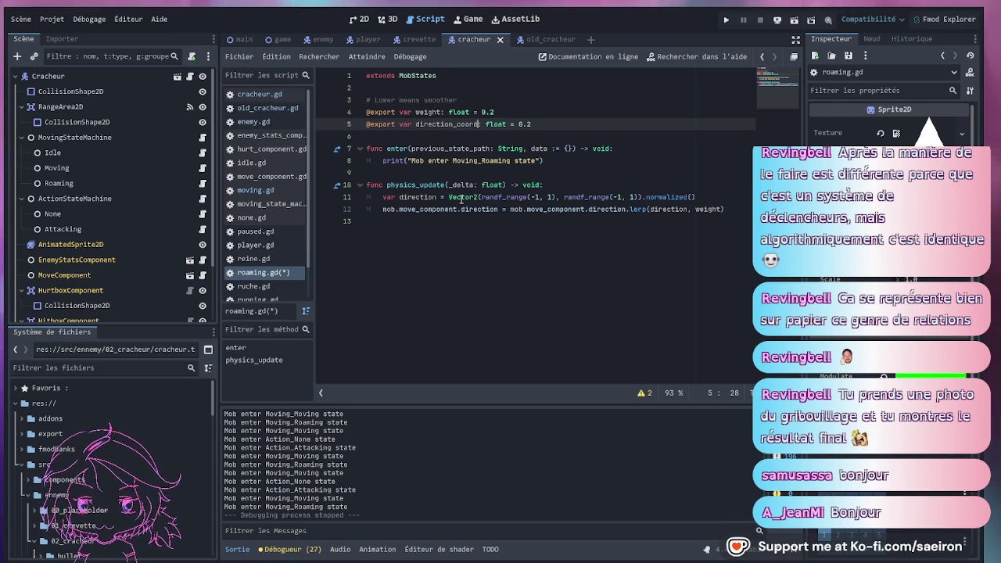
click(545, 123)
key(BackSpace)
key(BackSpace)
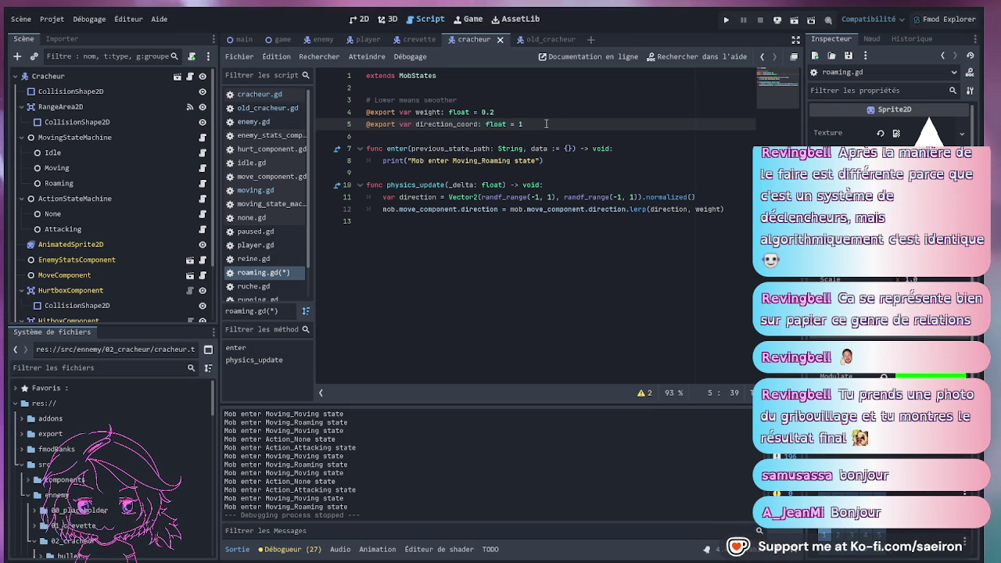
Use randf_range(-direction_coord, direction_coord) on both axes and save roaming.gd.
double_click(427, 126)
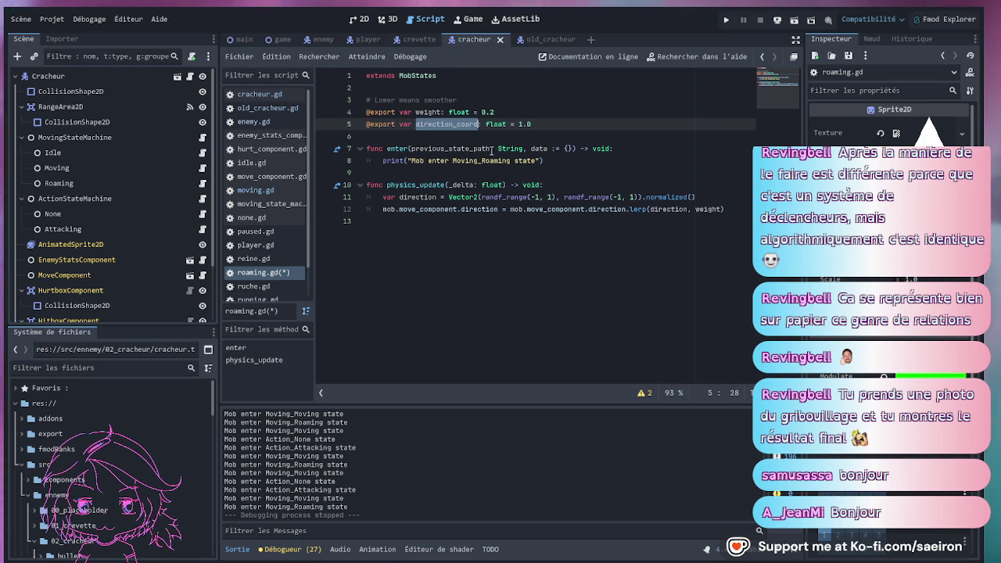
click(539, 197)
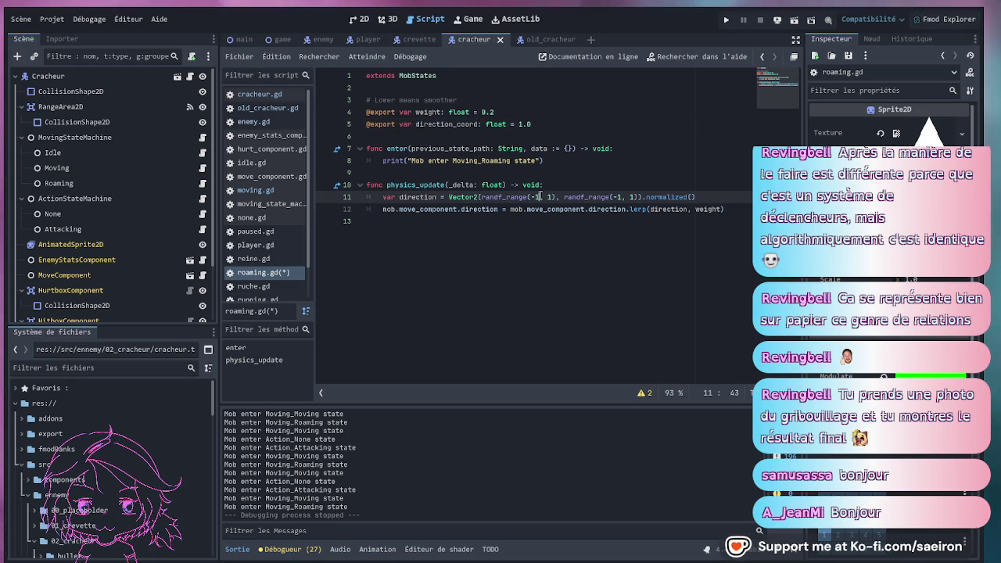
text(direction_coord, direction_coord)
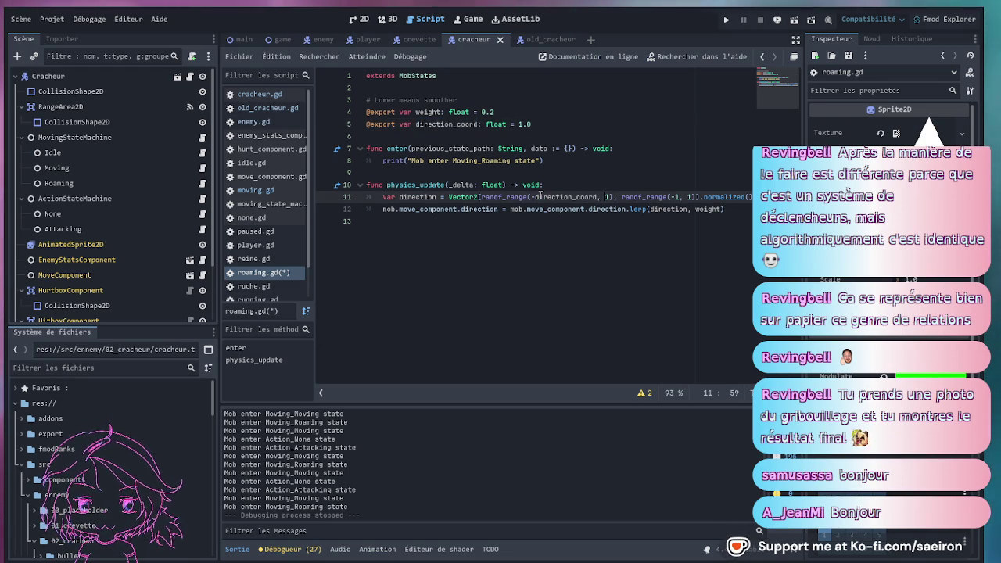
key(Right)
key(Right)
key(Right)
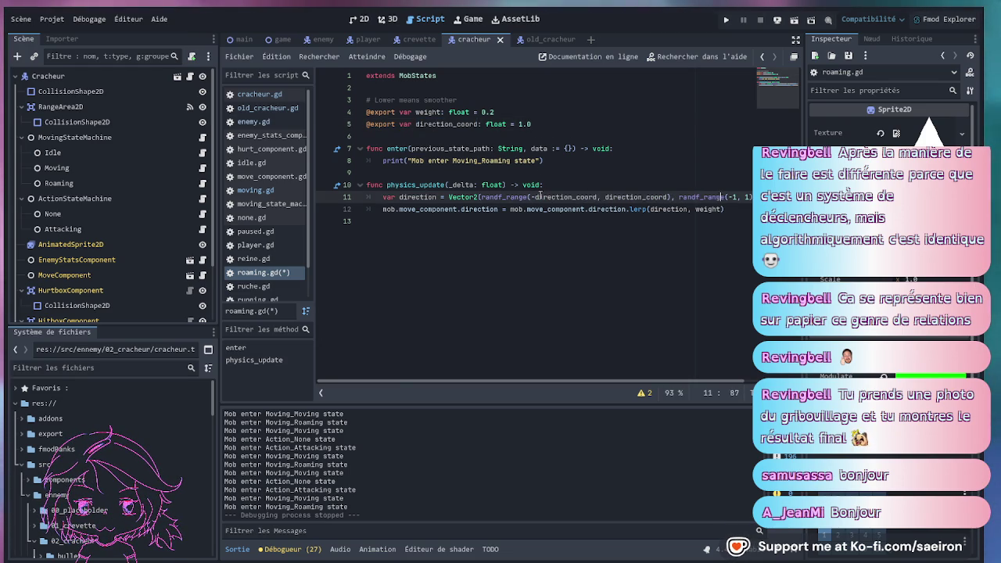
text(direction_coord, direction_coord)
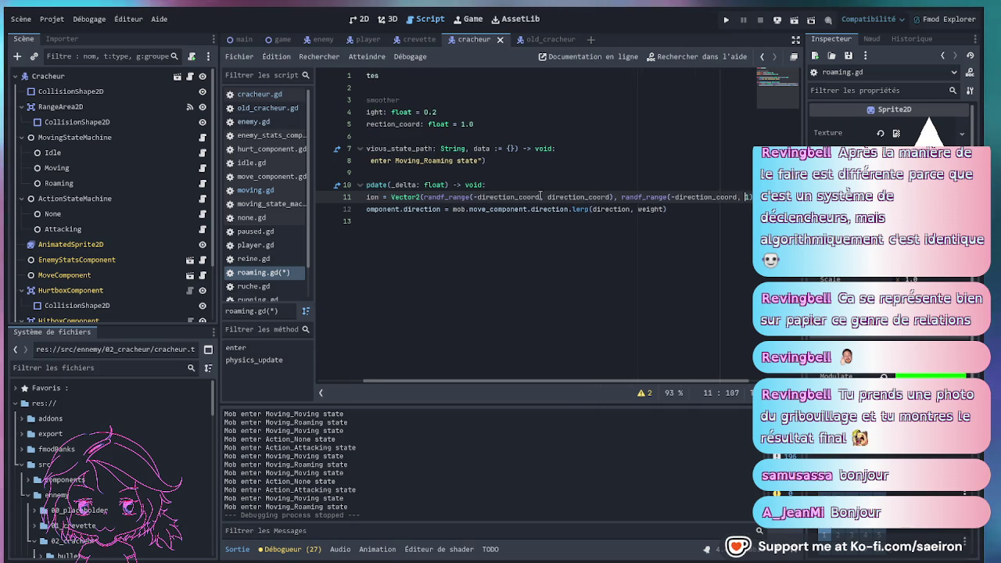
key(ctrl+s)
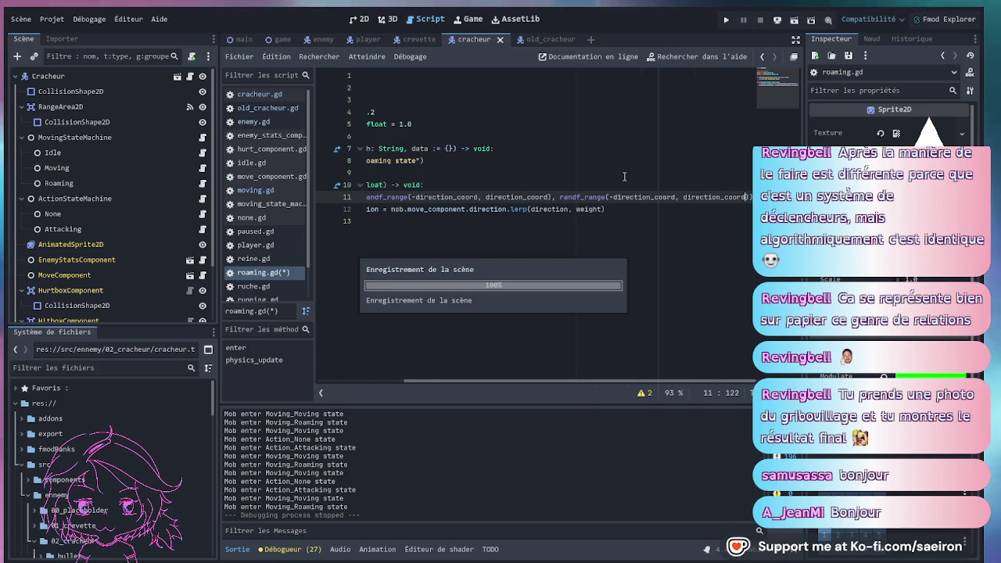
click(562, 172)
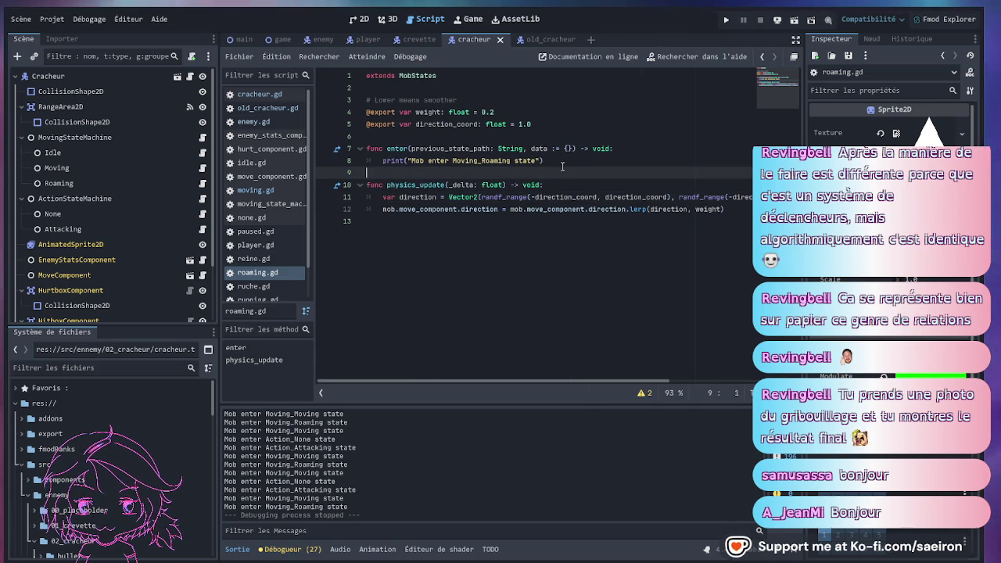
Inspect the Roaming, Moving and Idle state nodes and open the Attacking state's script.
click(60, 182)
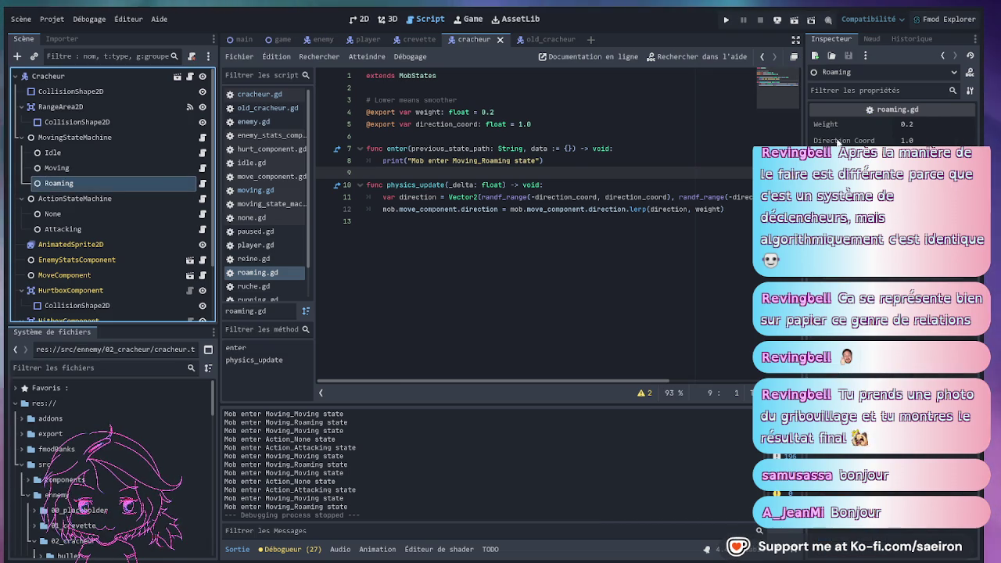
click(547, 123)
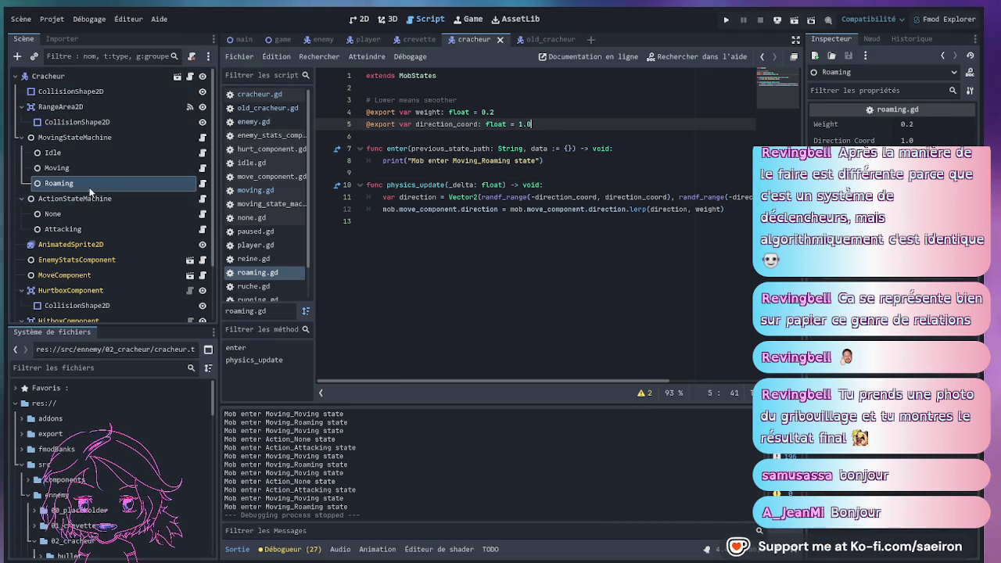
click(86, 167)
click(84, 155)
click(78, 228)
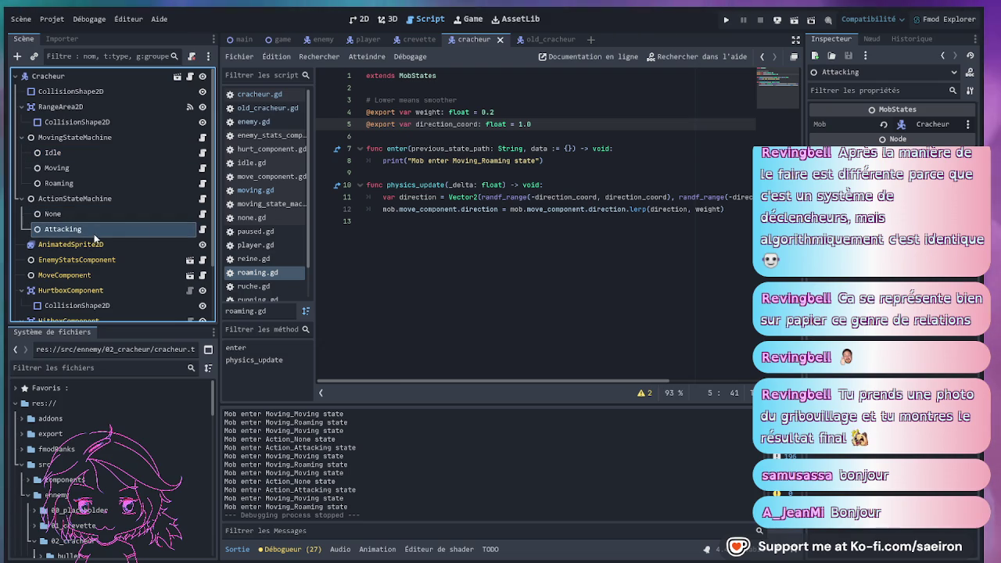
click(434, 183)
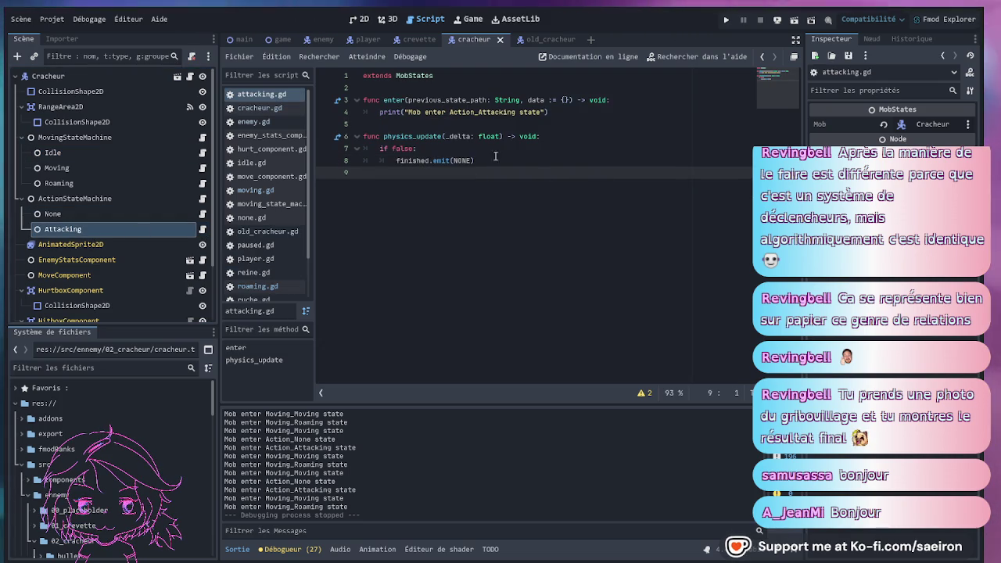
In the old_cracheur scene, close six unused scripts and open old_cracheur.gd.
click(555, 39)
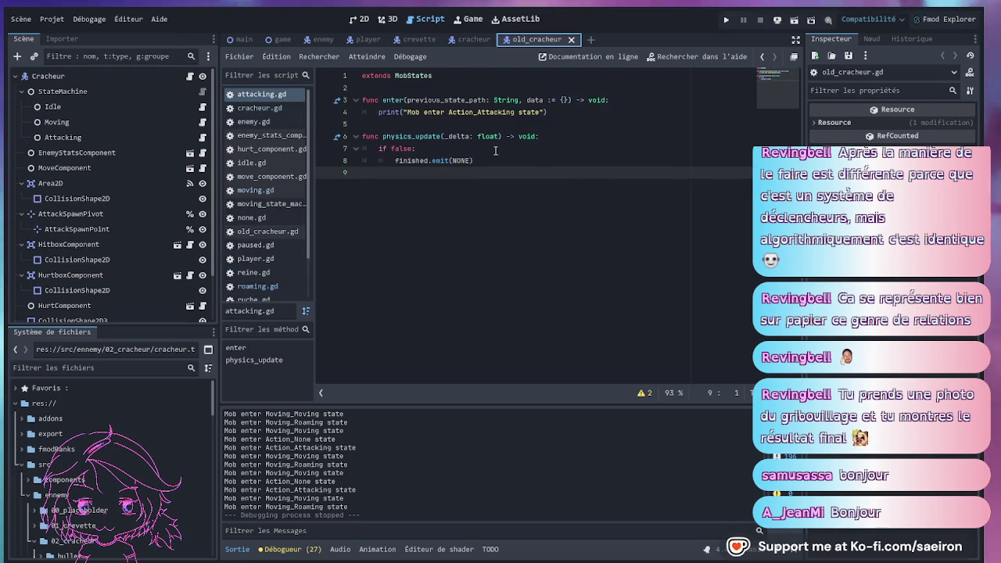
click(258, 107)
middle_click(272, 137)
middle_click(266, 137)
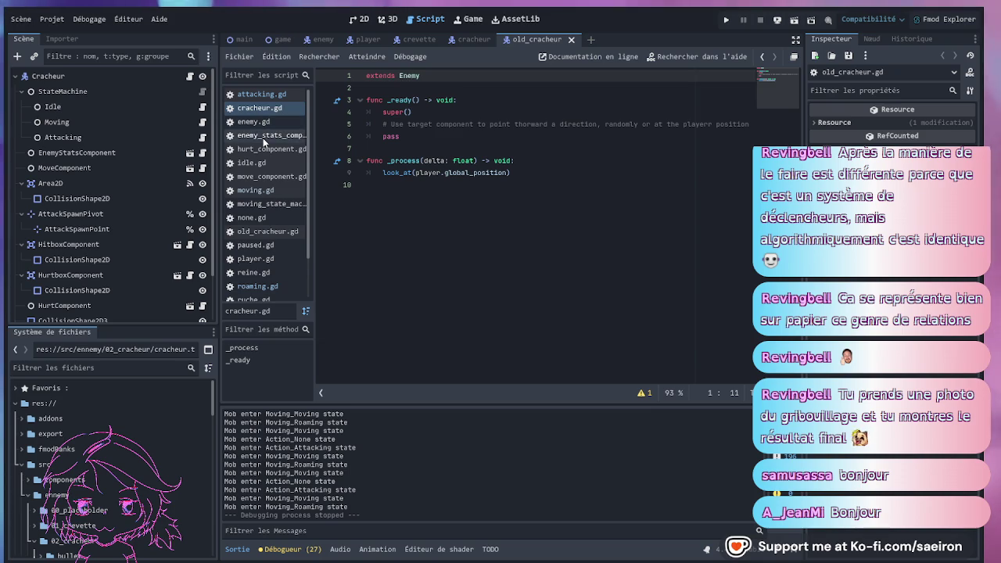
middle_click(261, 137)
middle_click(261, 138)
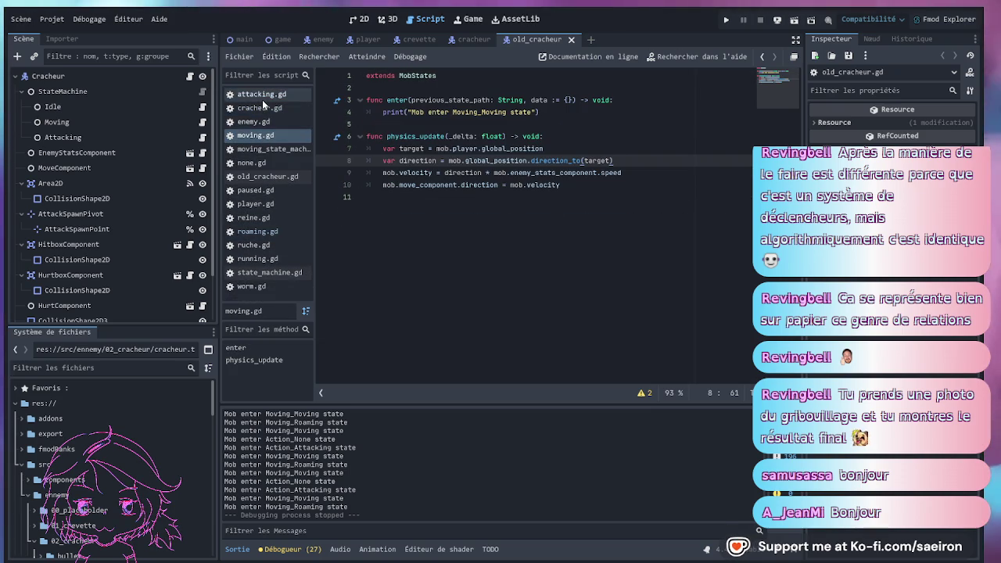
click(266, 176)
middle_click(261, 149)
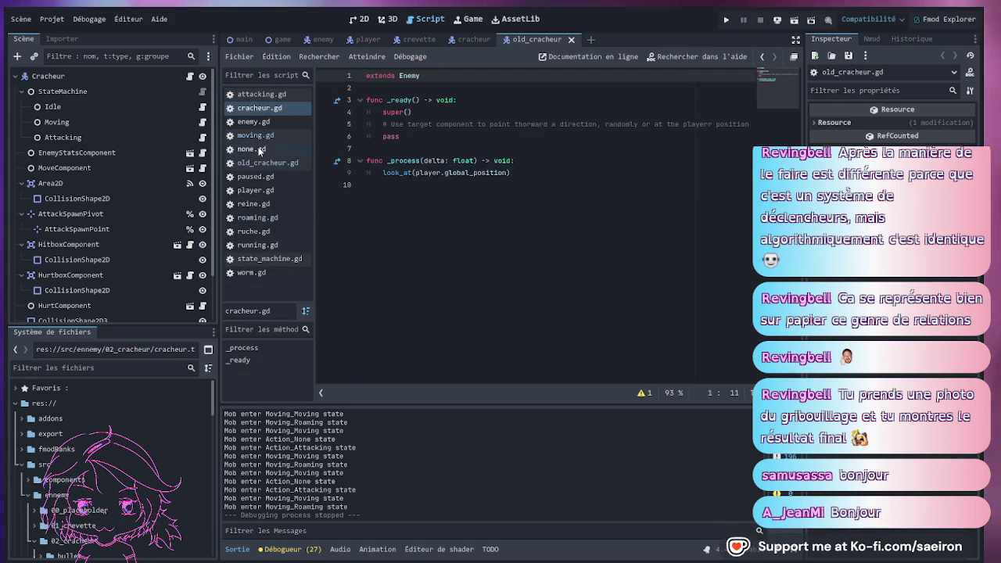
middle_click(259, 147)
Select the attack-timer and range-area handler code in old_cracheur.gd, then return to attacking.gd.
click(535, 209)
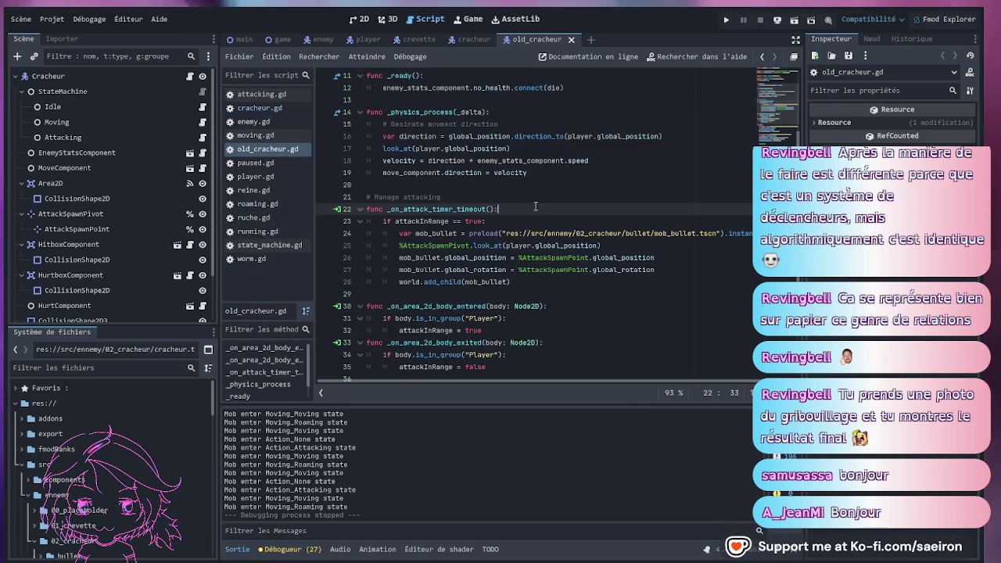
scroll(536, 212, down, 1)
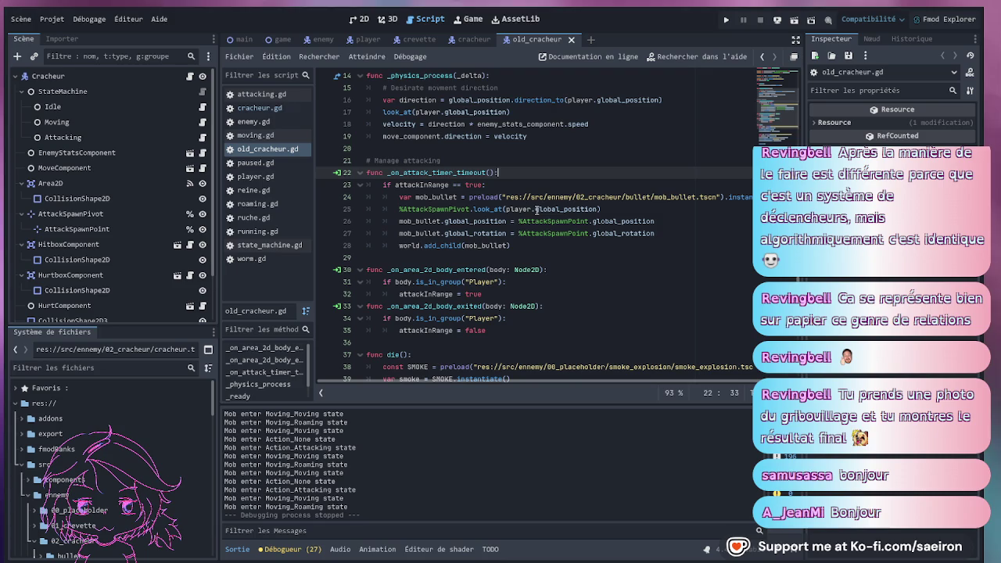
click(530, 244)
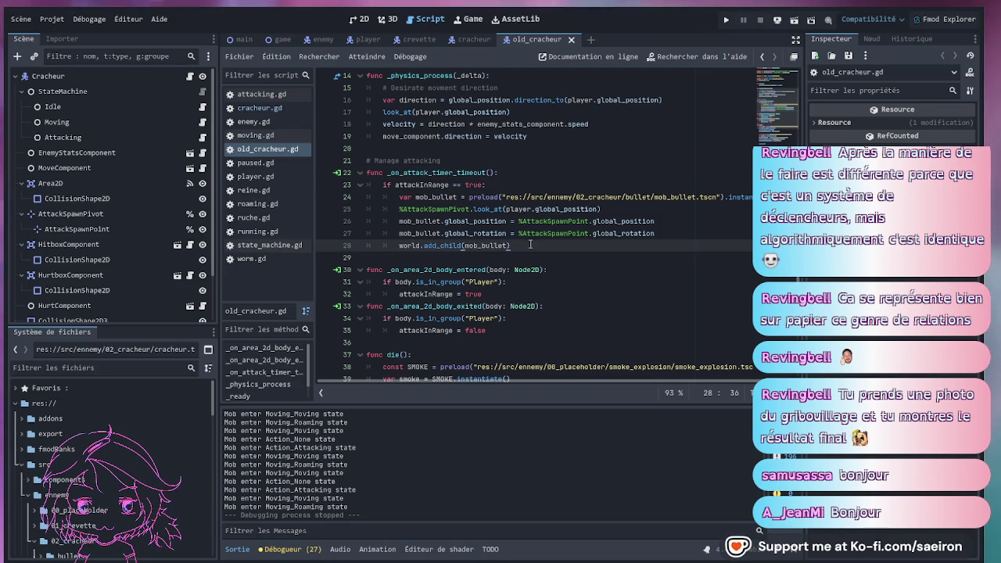
drag(492, 330, 354, 170)
key(ctrl+c)
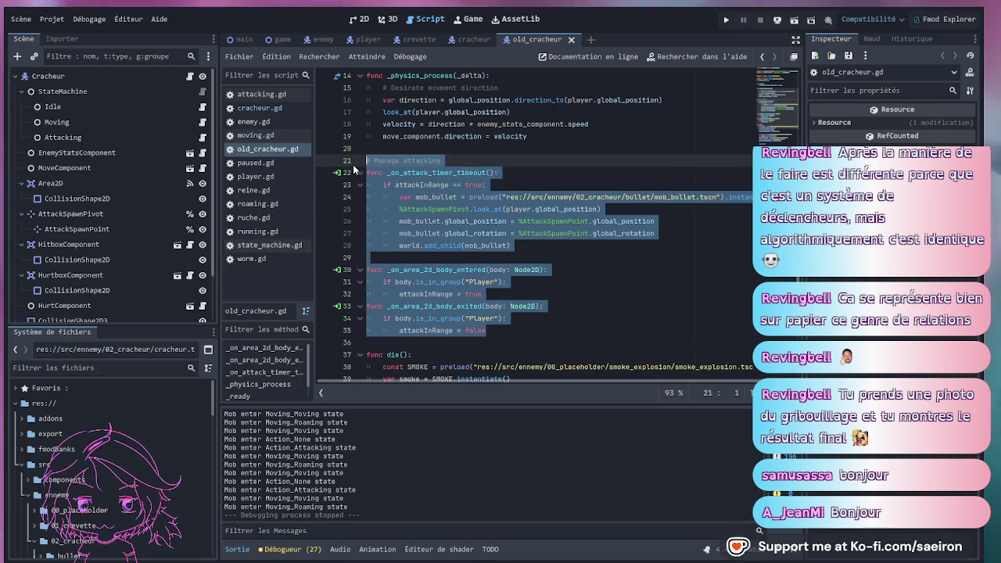
scroll(515, 108, up, 5)
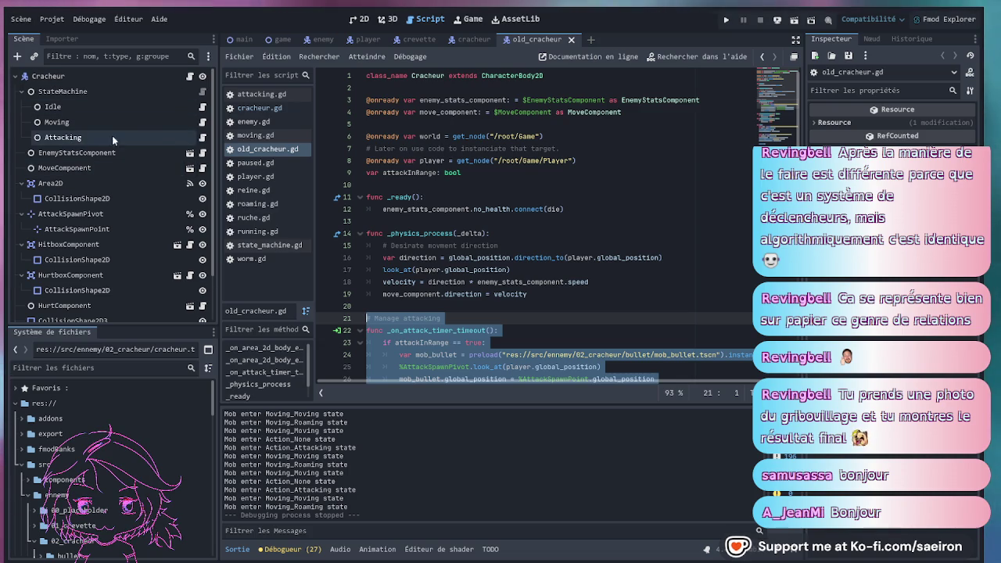
click(202, 138)
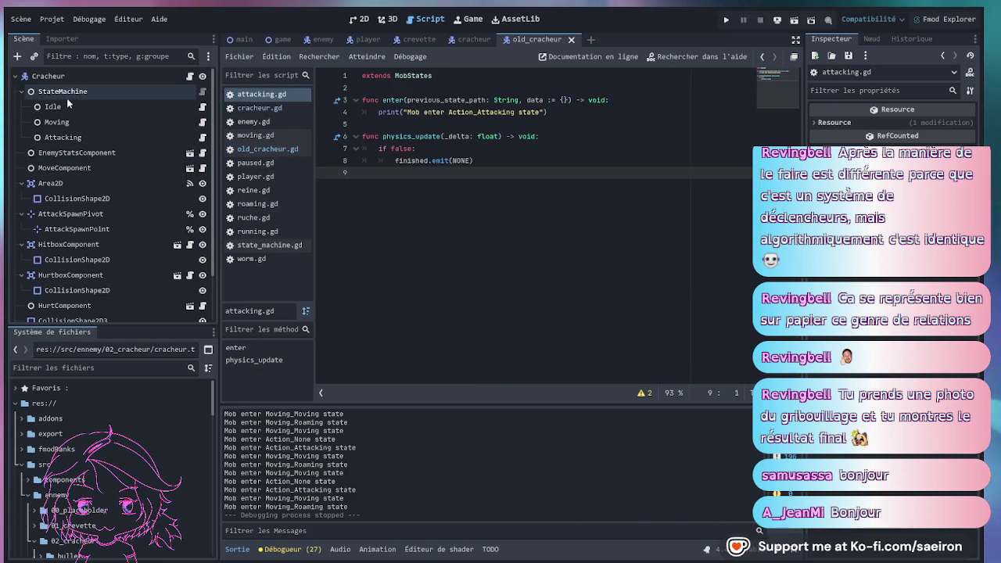
Paste the old attack and range-area handlers at the end of cracheur.gd, then undo that paste.
click(457, 40)
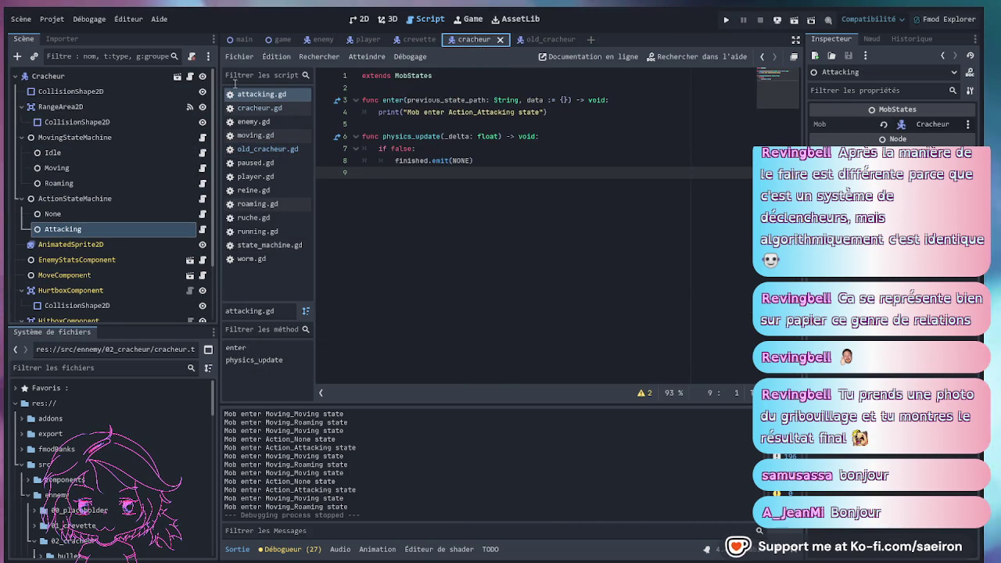
click(189, 77)
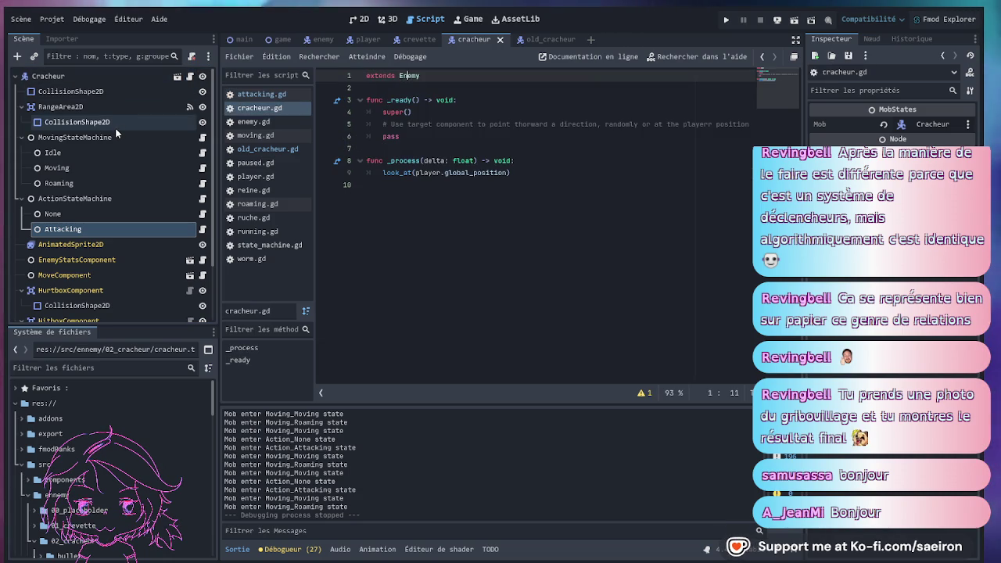
click(494, 223)
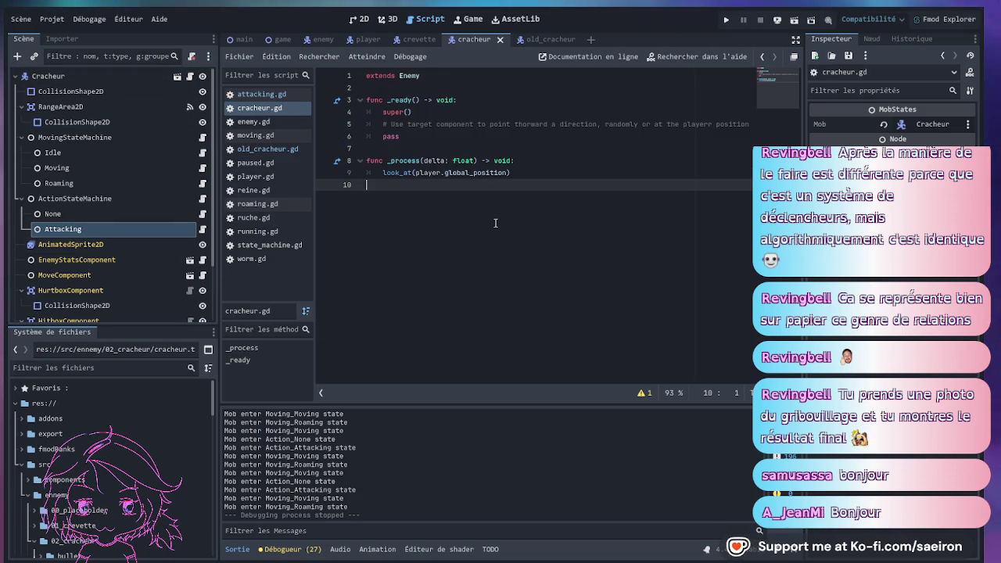
key(Return)
key(ctrl+v)
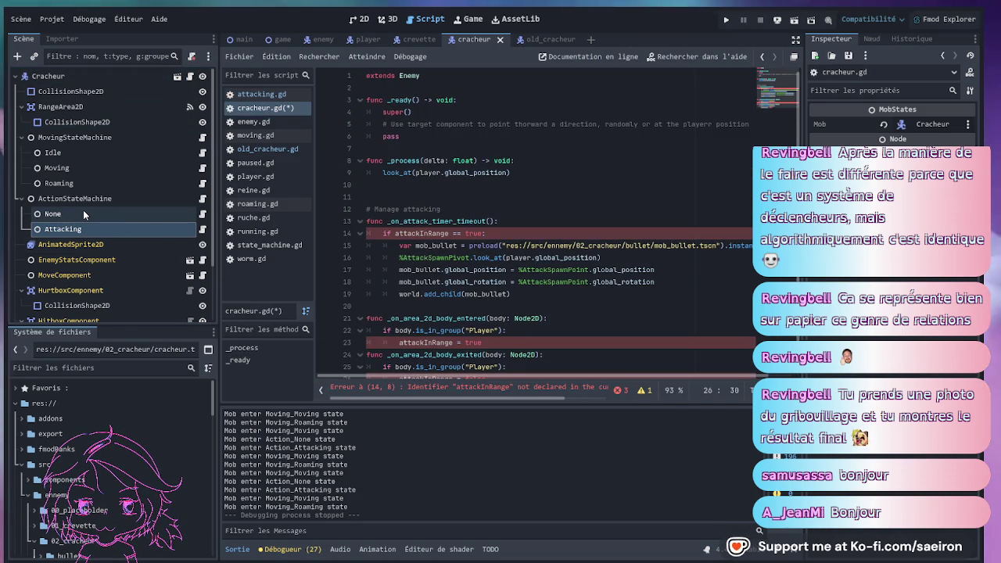
click(522, 161)
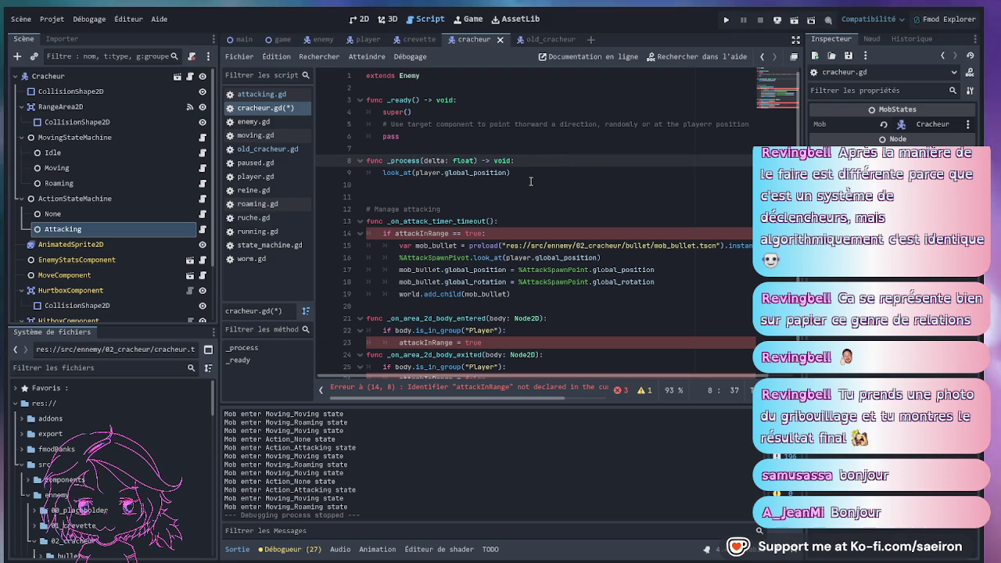
key(ctrl+z)
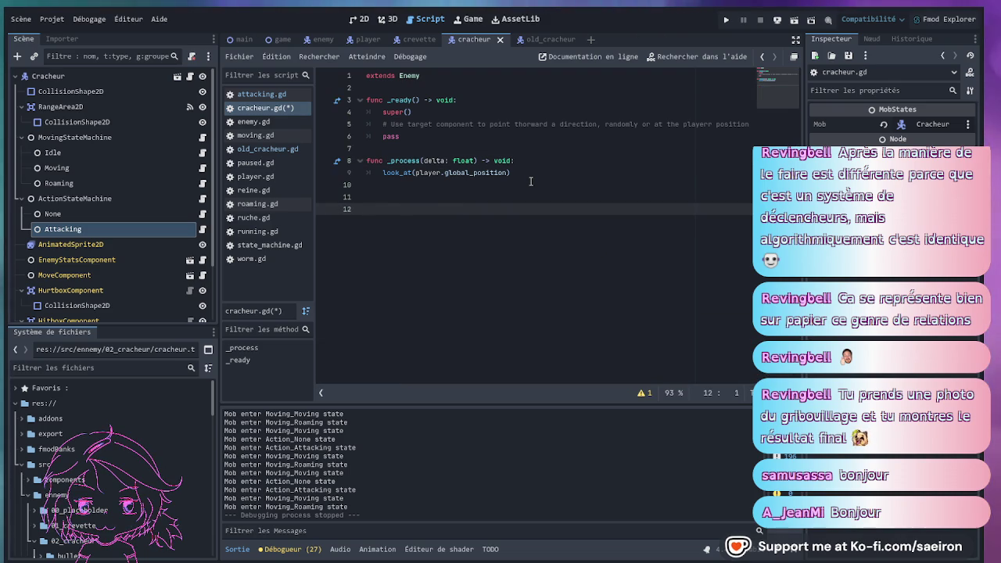
Paste the attack-timer and range-area handlers into the Attacking state's attacking.gd.
click(201, 229)
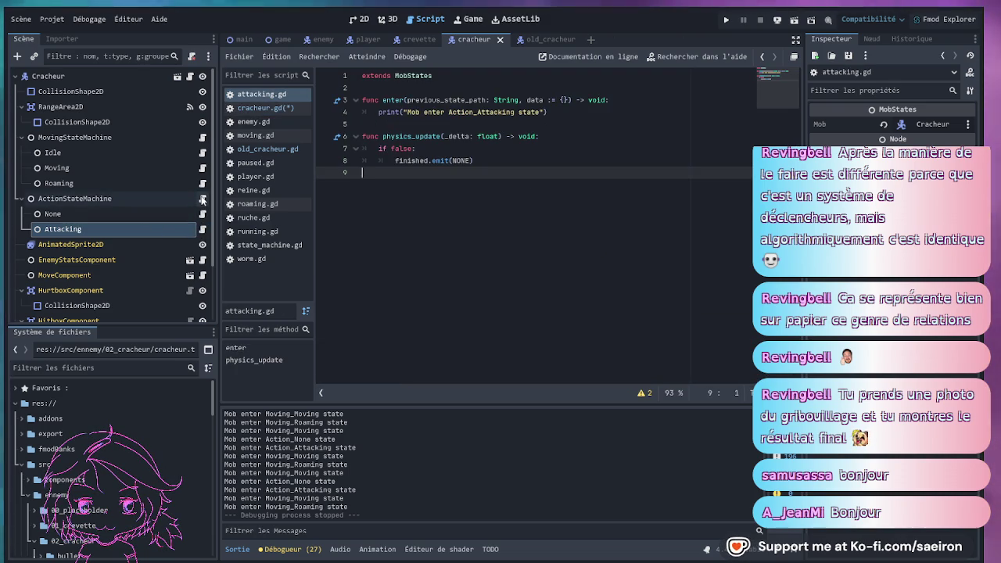
click(202, 199)
click(203, 229)
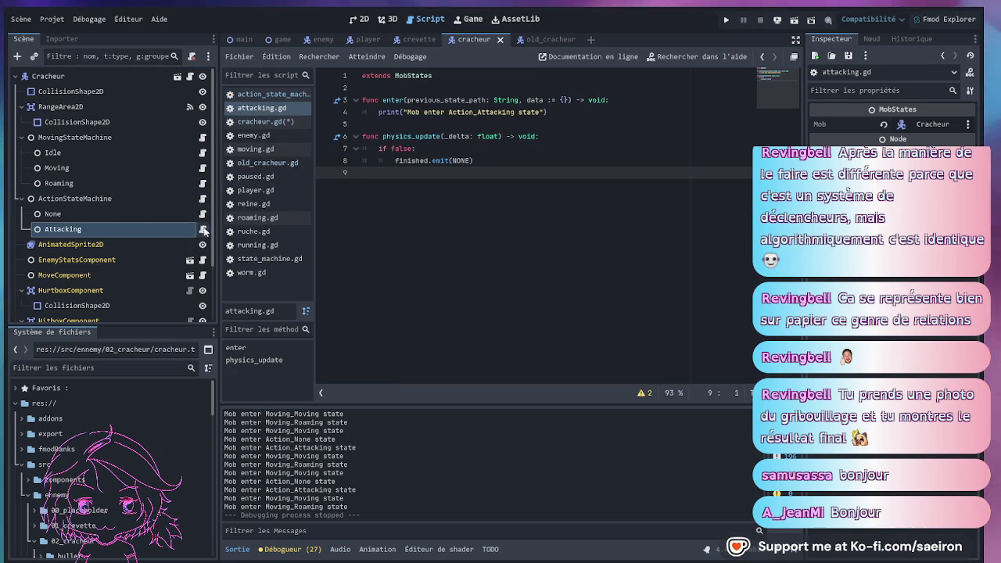
key(ctrl+v)
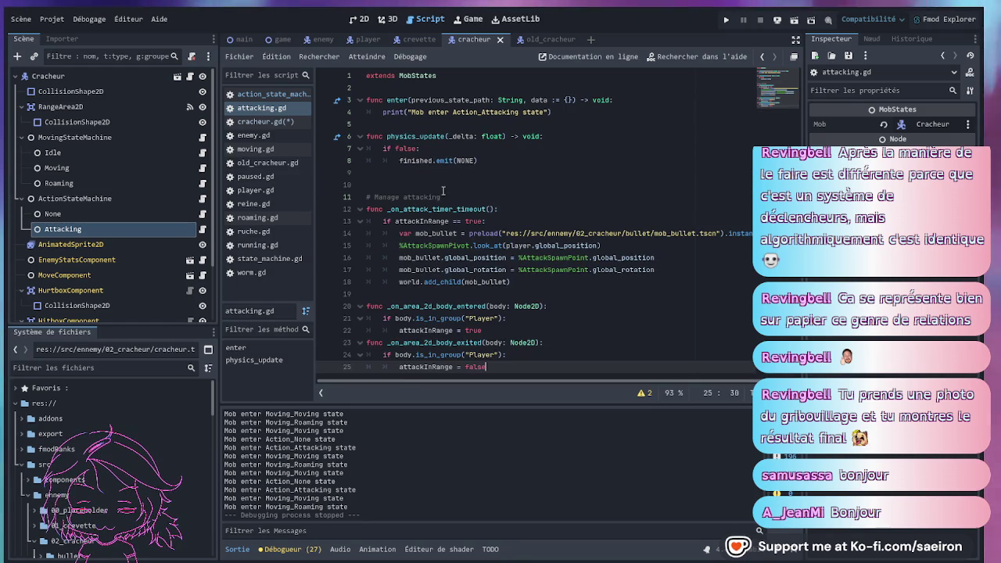
click(484, 148)
click(518, 161)
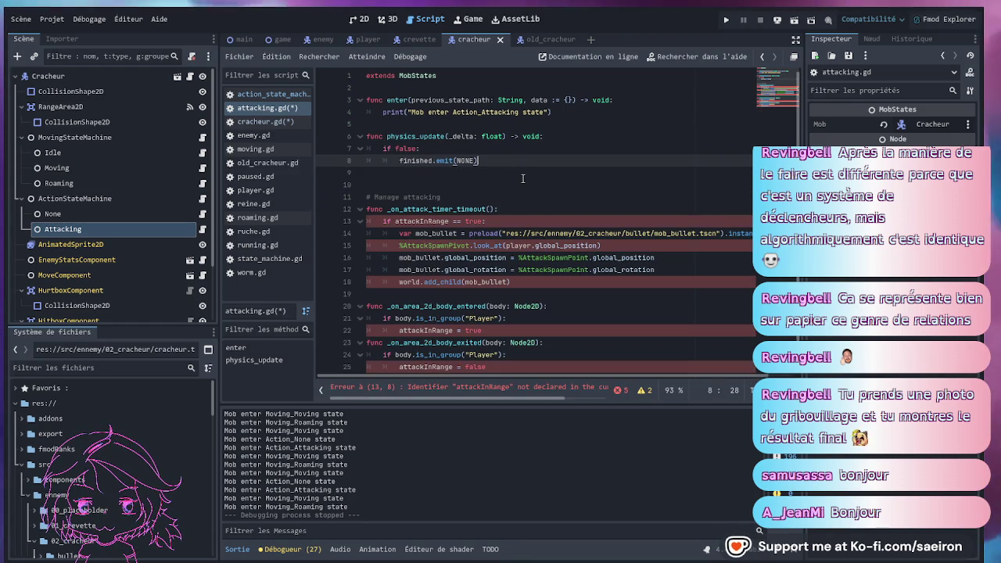
scroll(86, 283, down, 3)
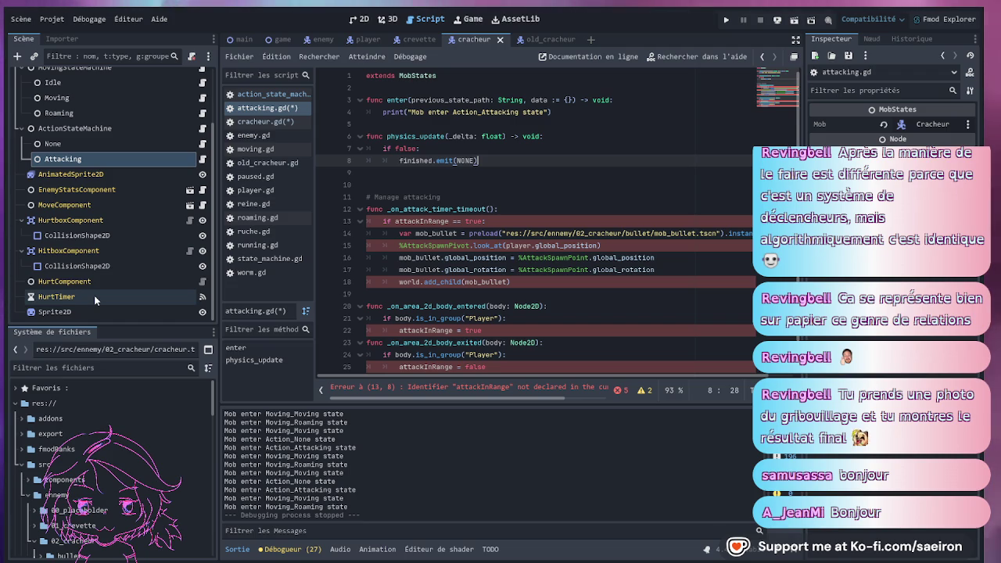
Compare the AttackTimer in old_cracheur with the cracheur scene and select the Cracheur root.
key(ctrl+Tab)
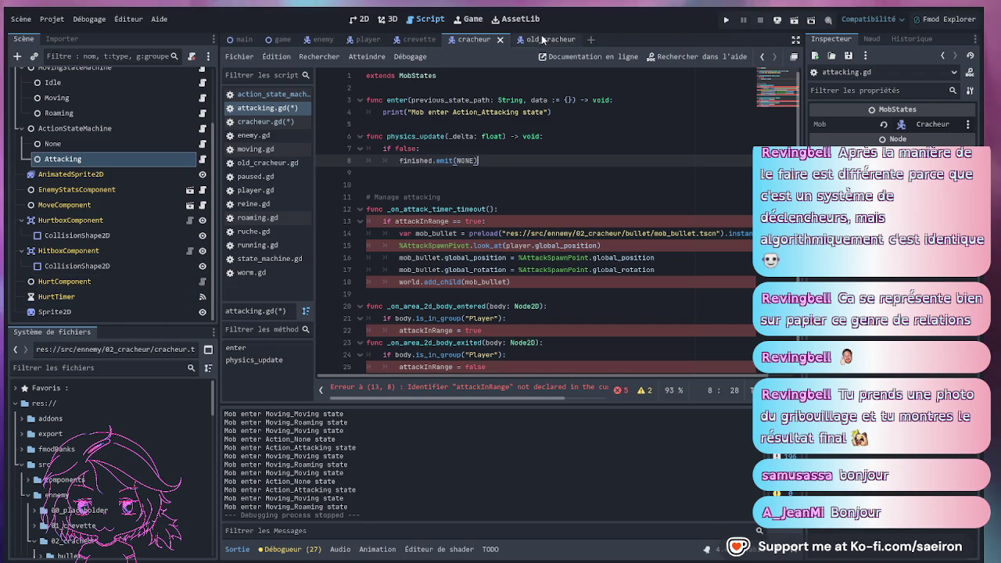
click(109, 297)
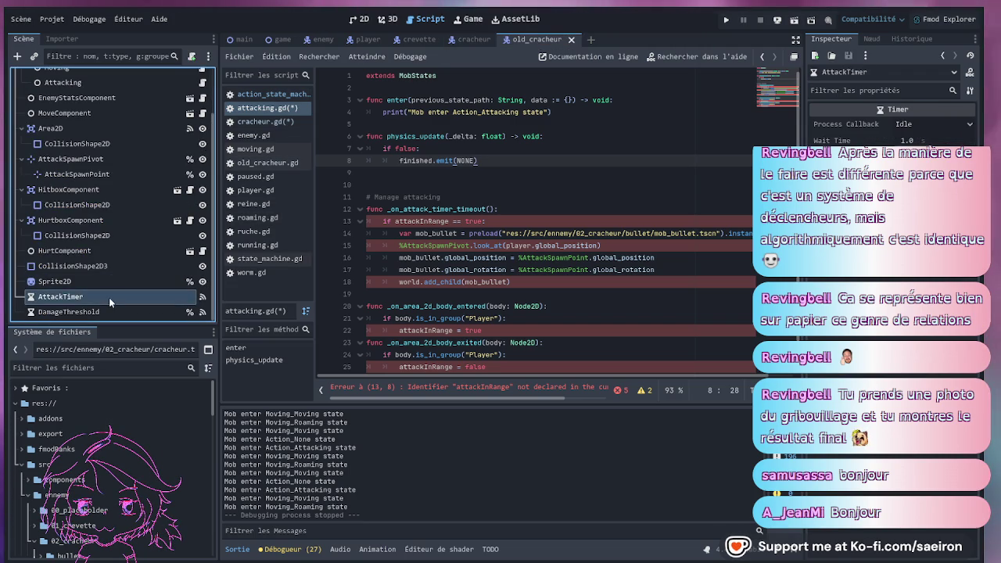
click(473, 39)
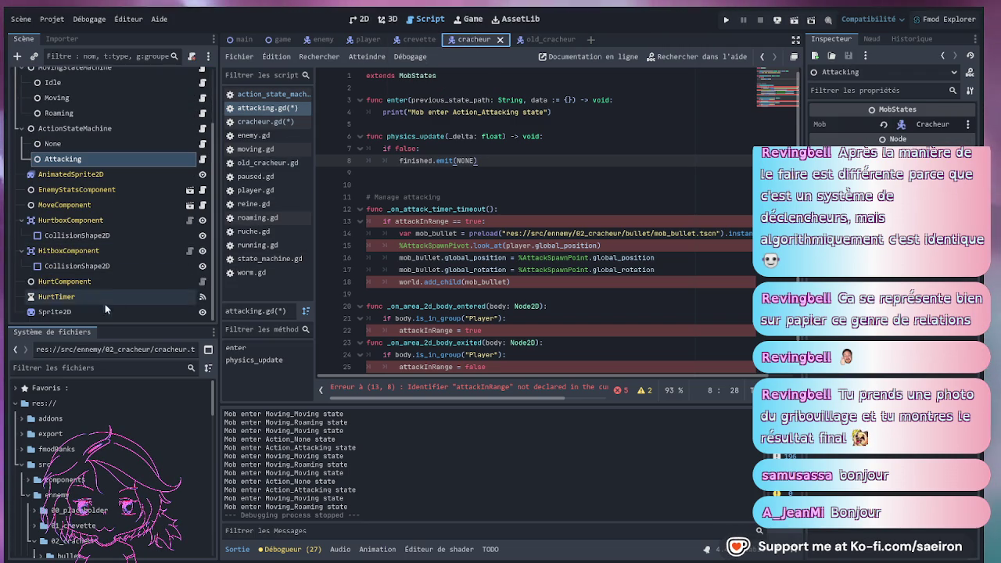
click(531, 40)
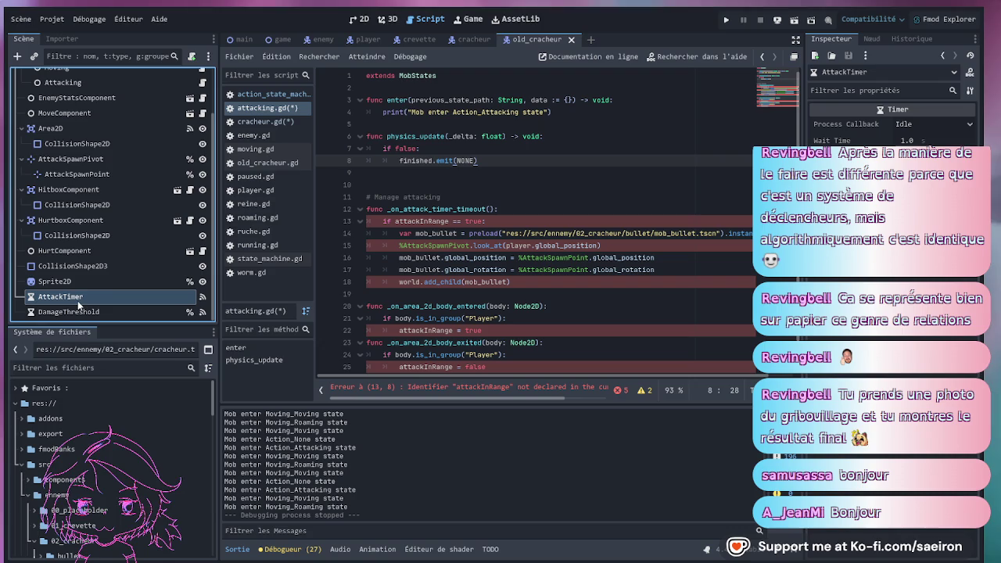
click(473, 39)
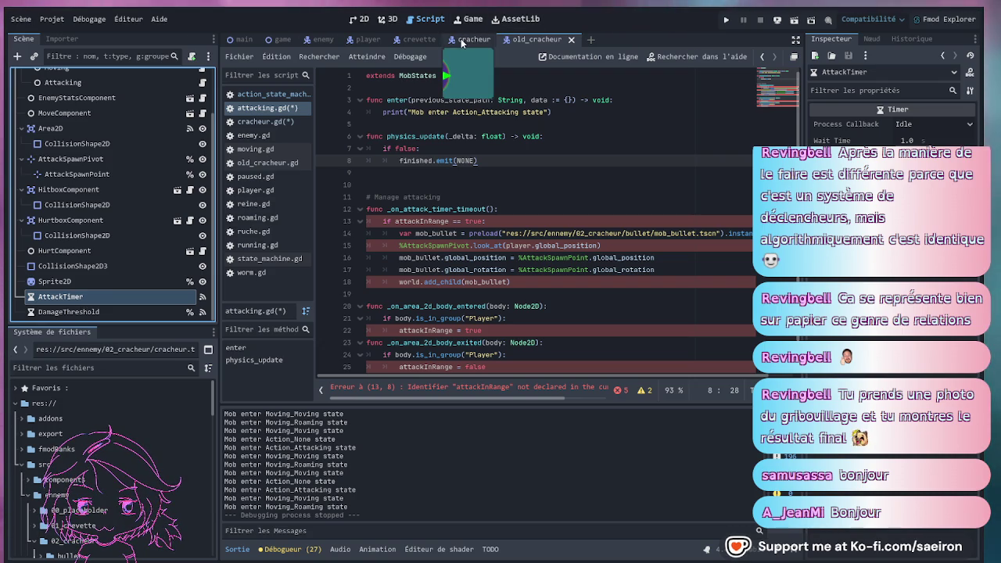
scroll(75, 175, up, 3)
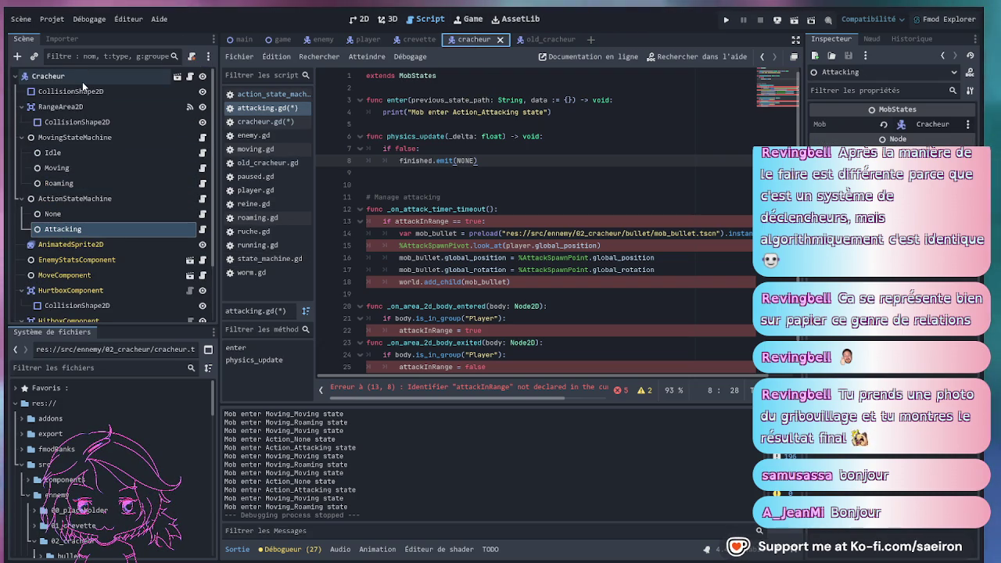
click(82, 78)
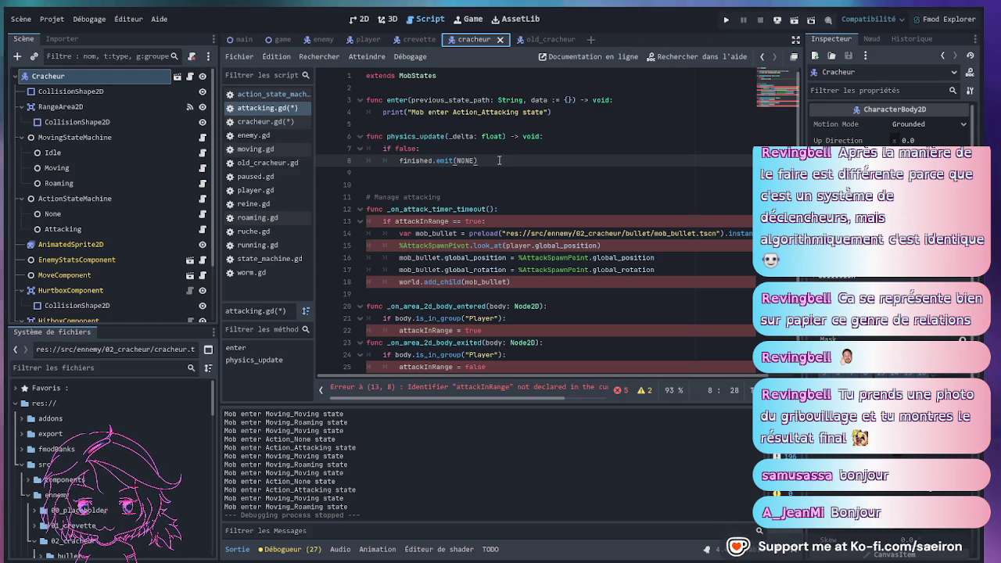
Locate enemy.tscn in the FileSystem dock and open the Enemy scene.
scroll(84, 478, down, 1)
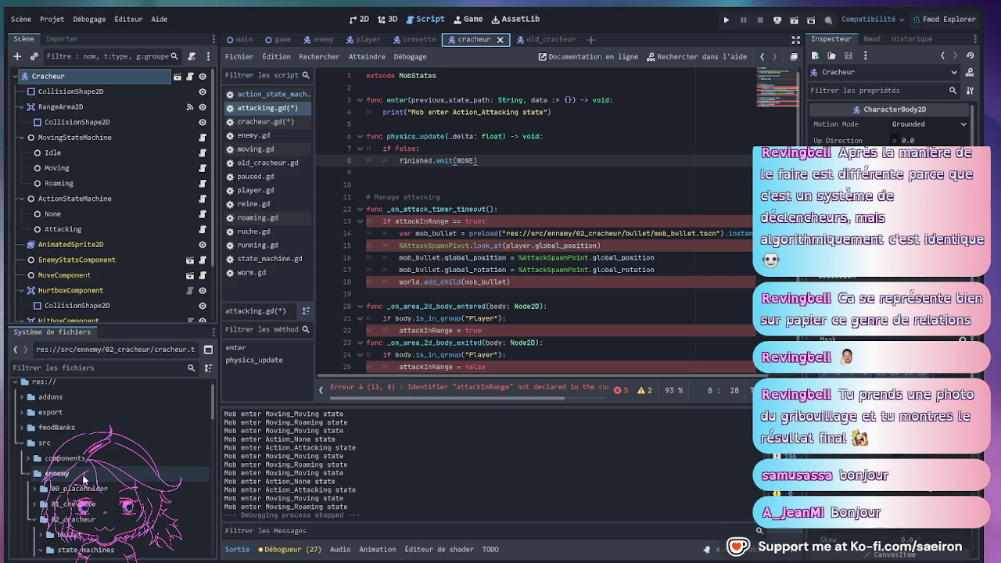
click(34, 489)
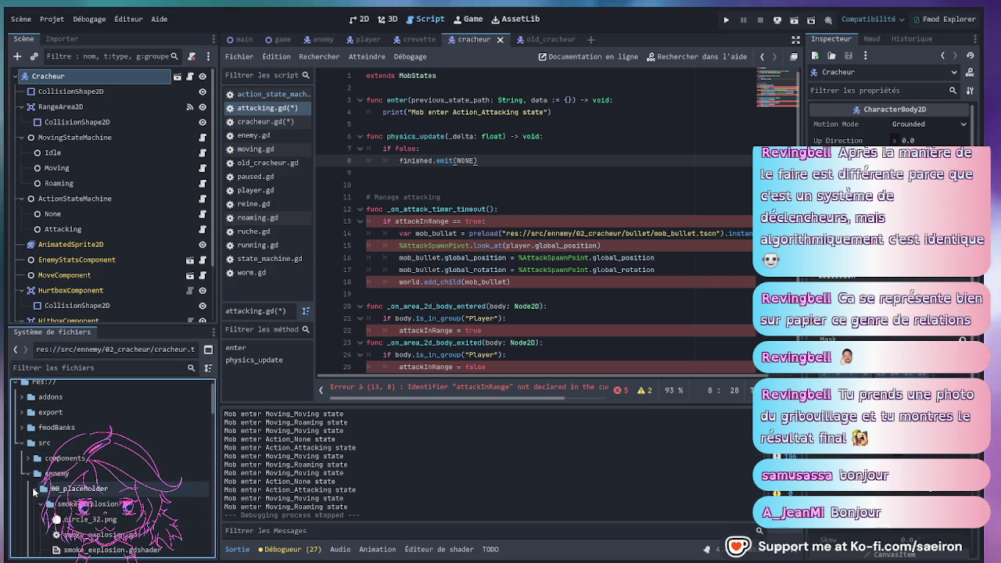
click(34, 489)
scroll(47, 477, down, 3)
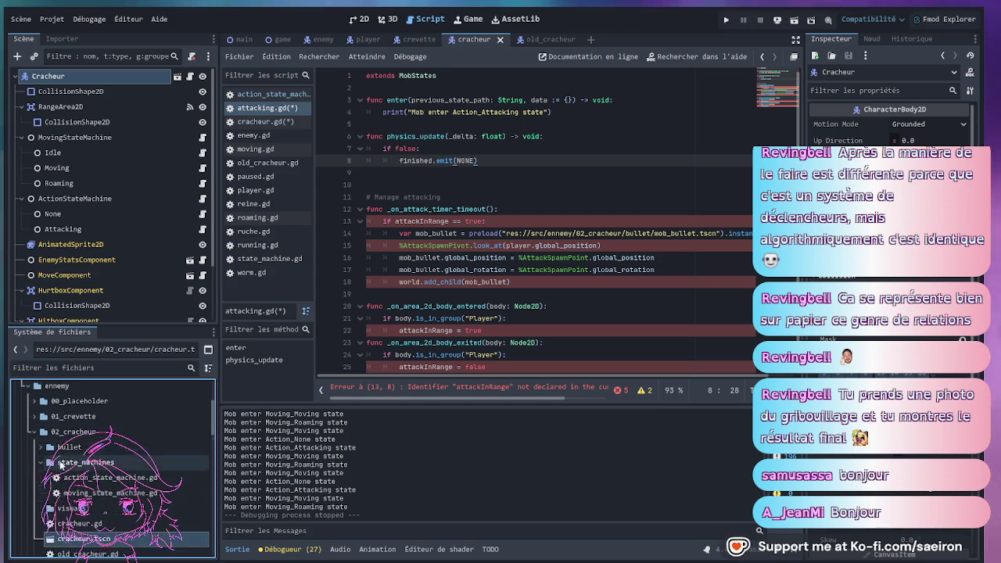
scroll(59, 462, down, 10)
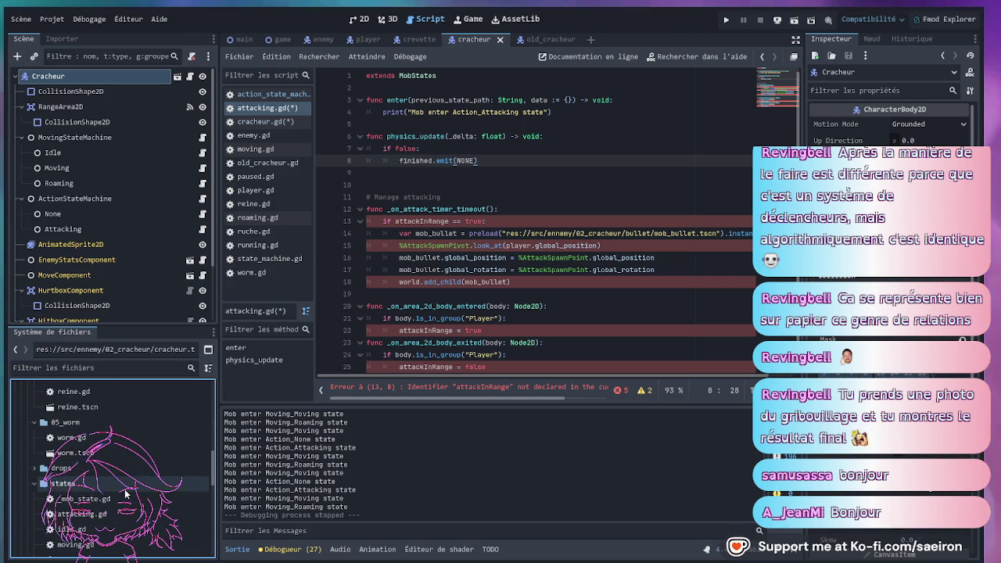
scroll(125, 494, down, 2)
double_click(117, 440)
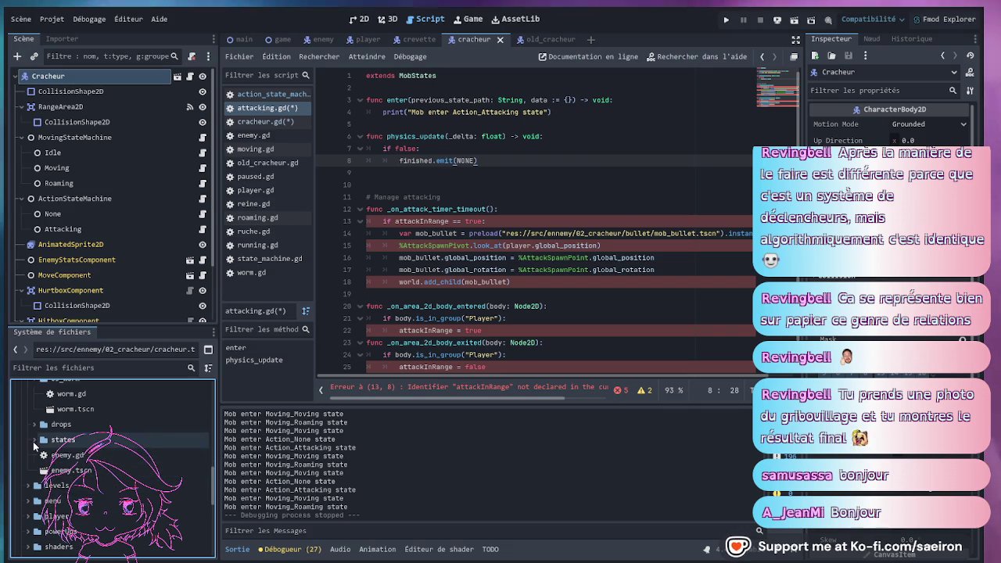
click(107, 459)
double_click(105, 470)
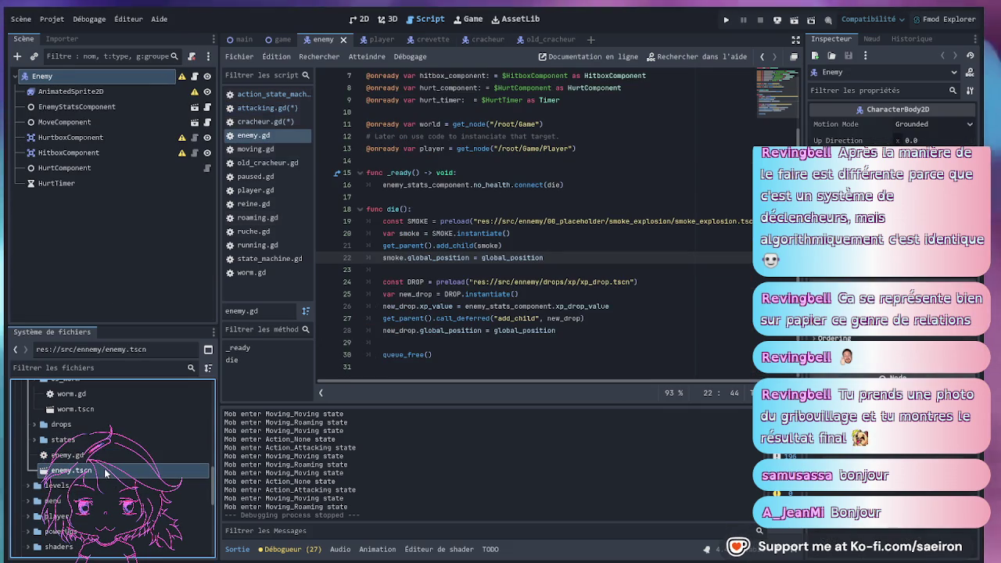
Paste the copied AttackTimer under the Enemy root node.
click(79, 234)
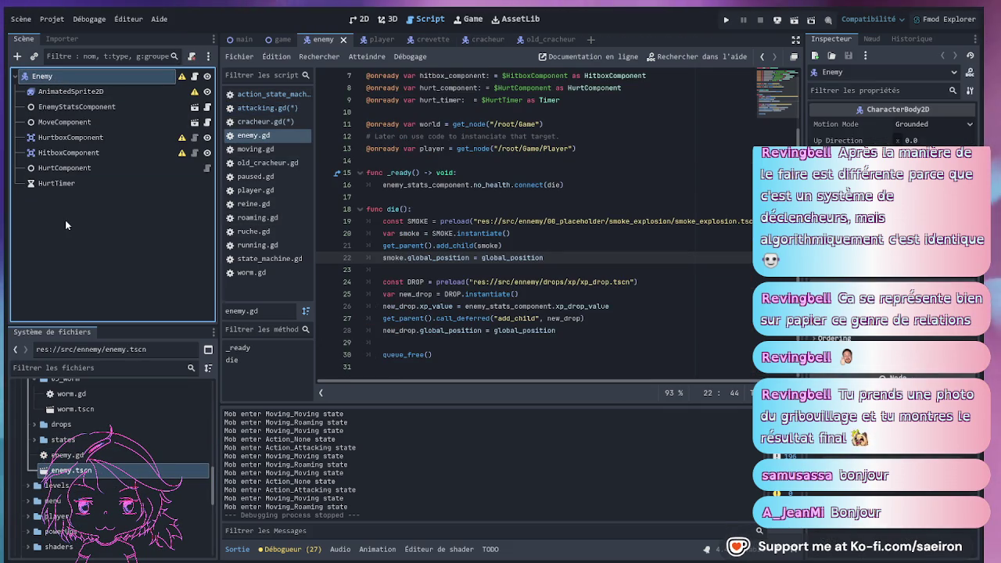
click(73, 72)
key(ctrl+v)
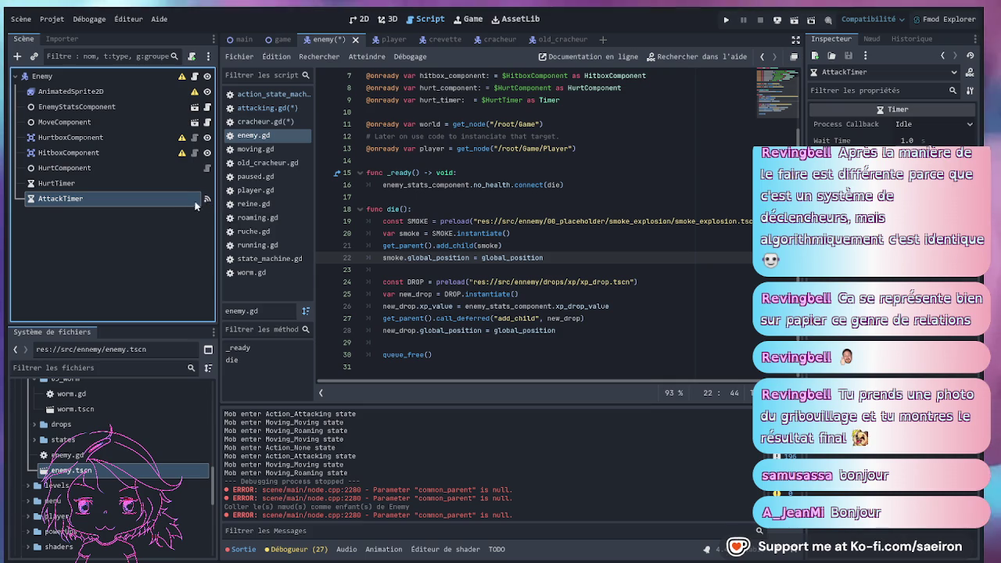
Remove AttackTimer's timeout connection to _on_attack_timer_timeout and save the Enemy scene.
click(866, 38)
click(887, 128)
key(Delete)
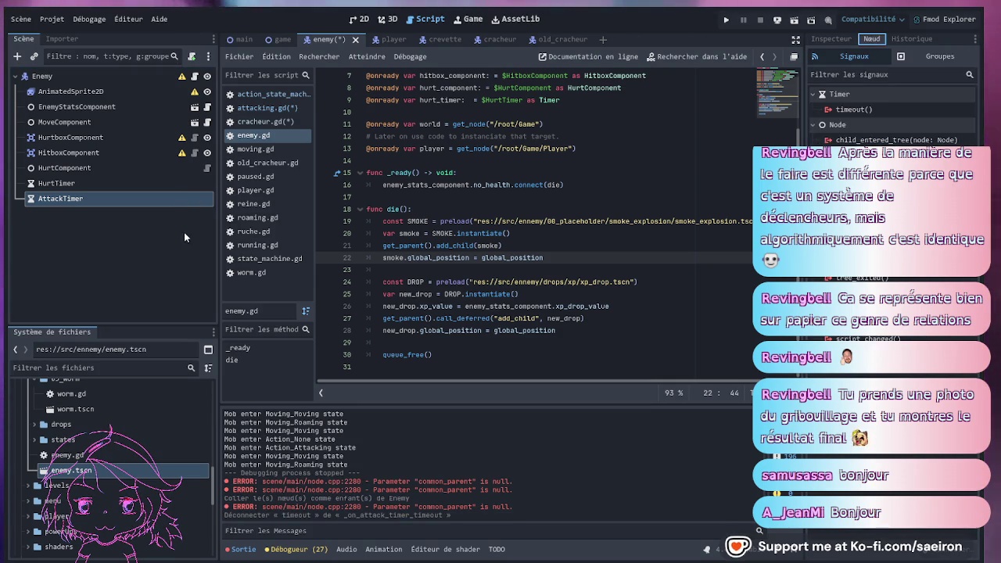
click(68, 239)
key(ctrl+s)
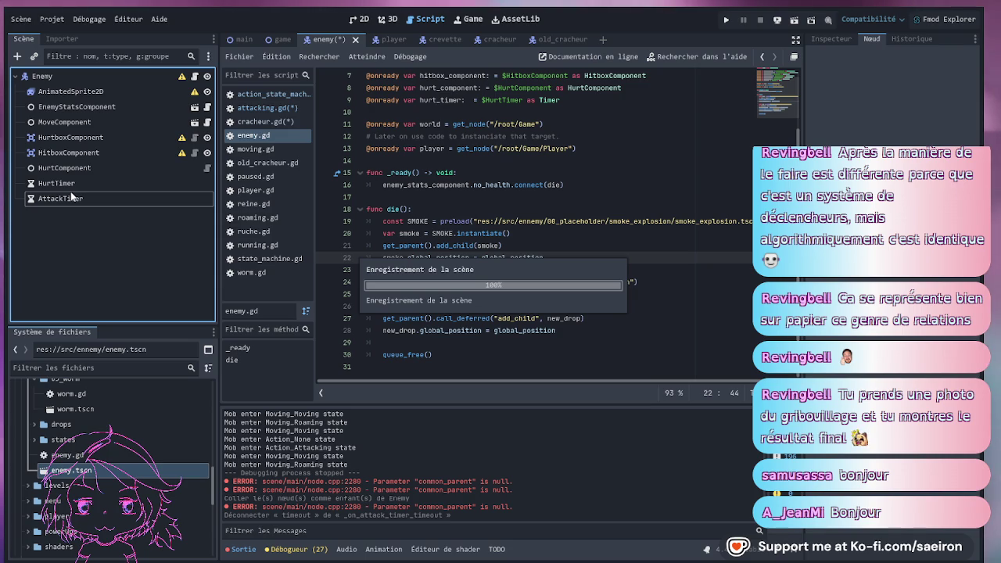
click(65, 198)
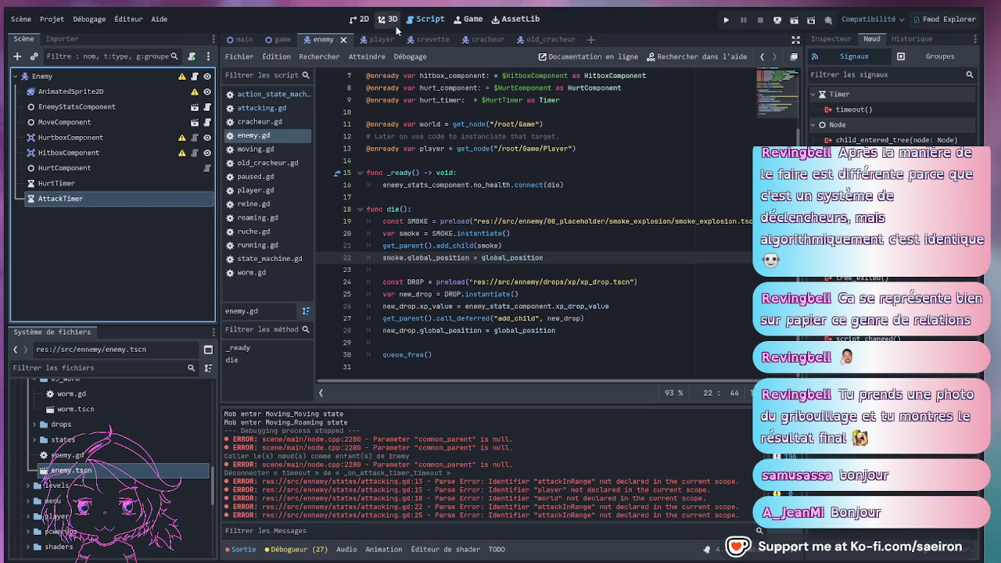
click(474, 39)
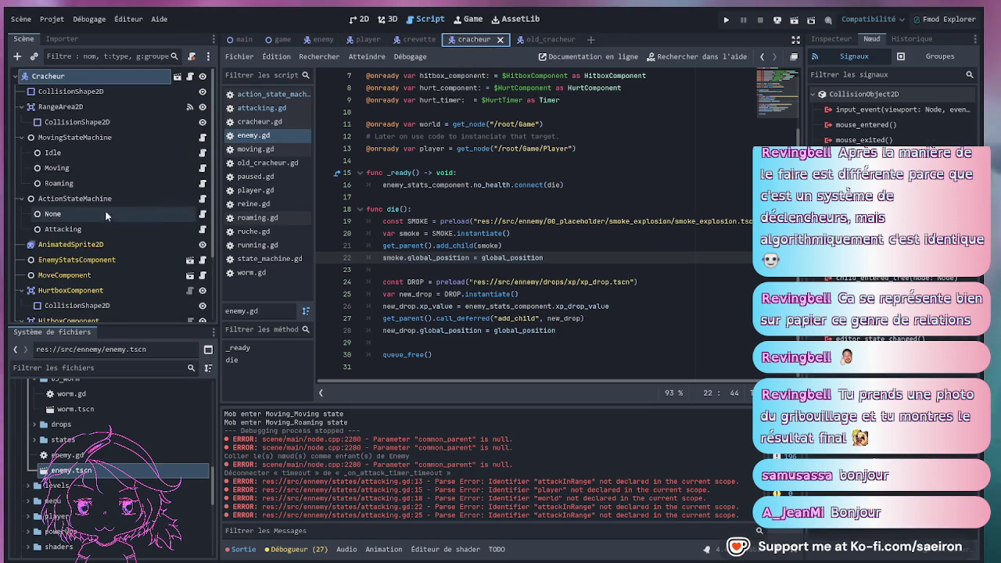
Connect the cracheur AttackTimer's timeout signal to ActionStateMachine/Attacking's _on_attack_timer_timeout.
mouse_move(68, 318)
mouse_down()
mouse_move(86, 301)
mouse_move(79, 72)
mouse_move(86, 242)
mouse_up()
scroll(114, 246, down, 3)
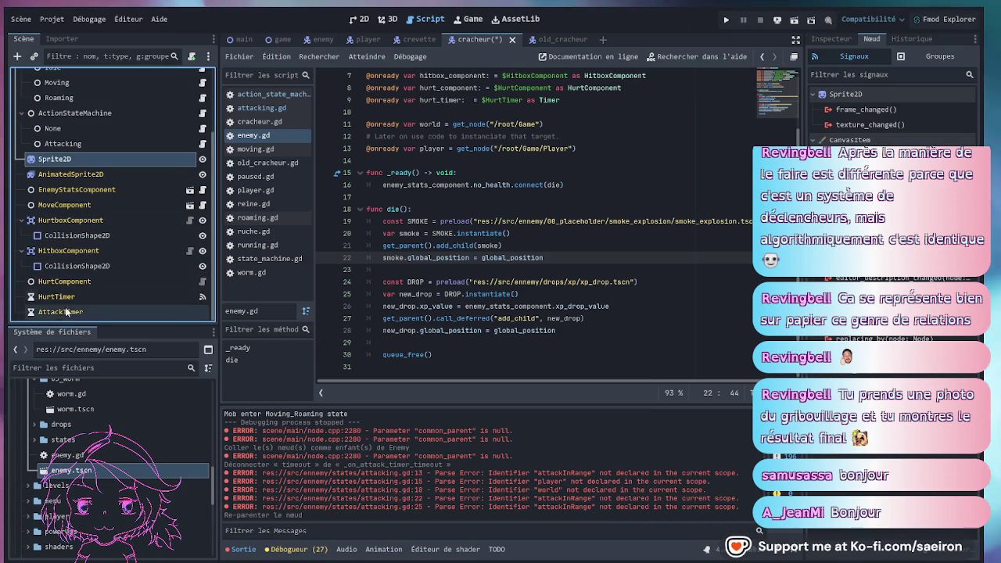
click(60, 311)
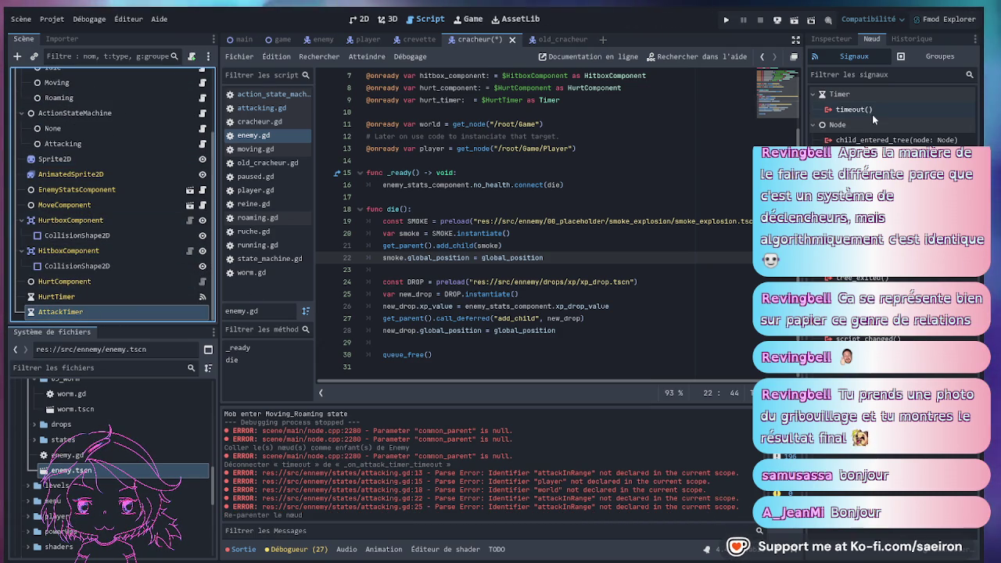
click(872, 107)
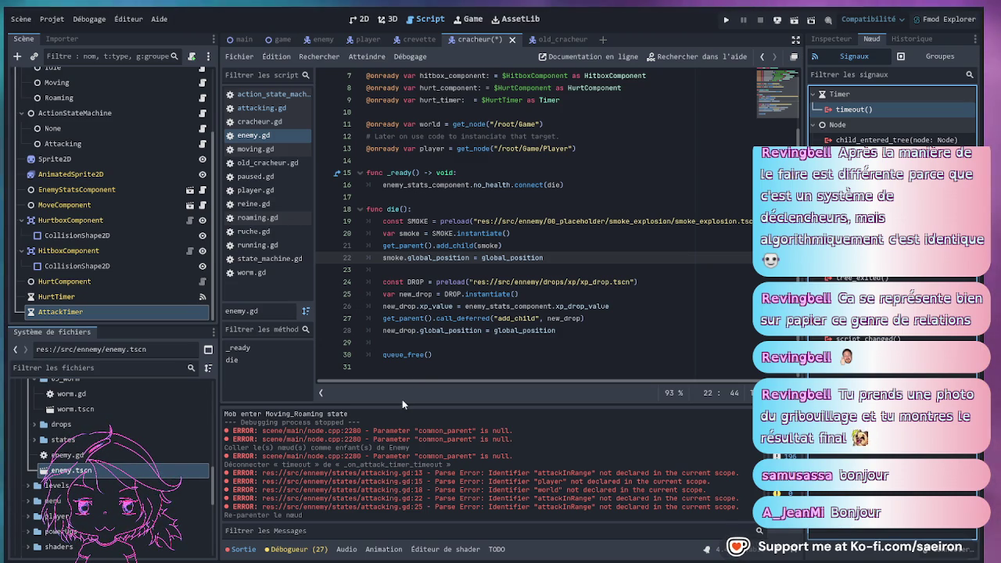
key(ctrl+z)
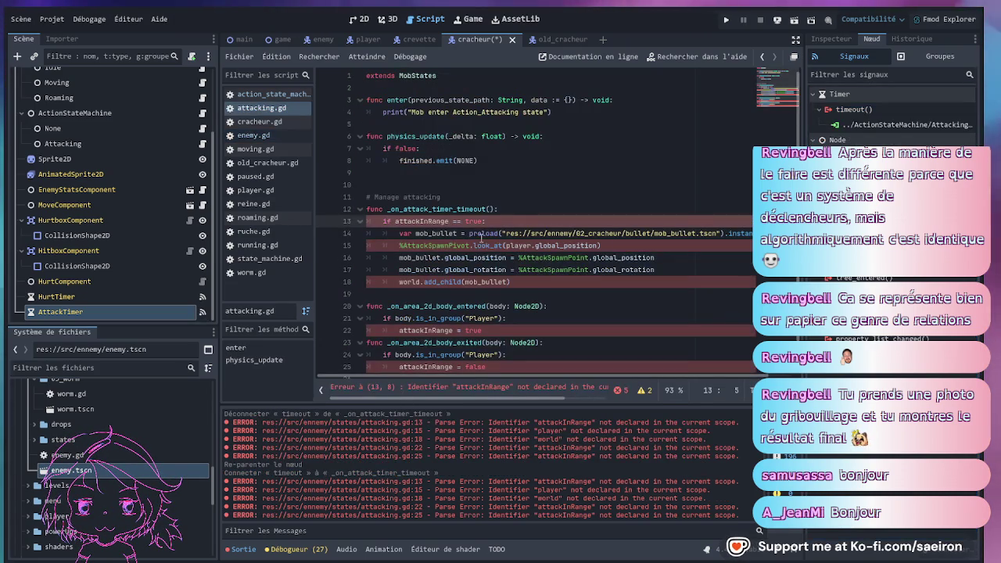
Start an exit function below physics_update, checking the base State class for its signature.
click(524, 208)
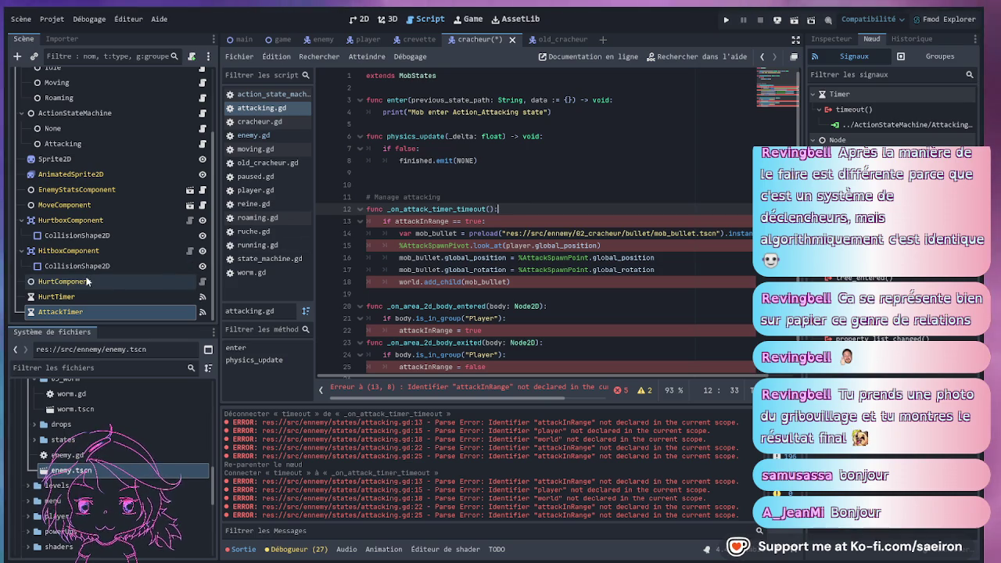
click(537, 173)
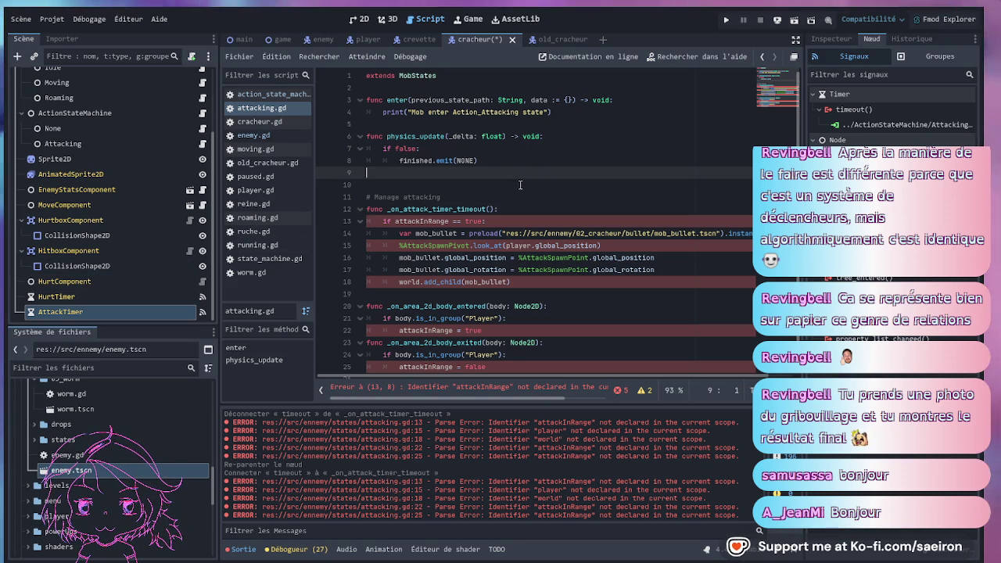
key(Return)
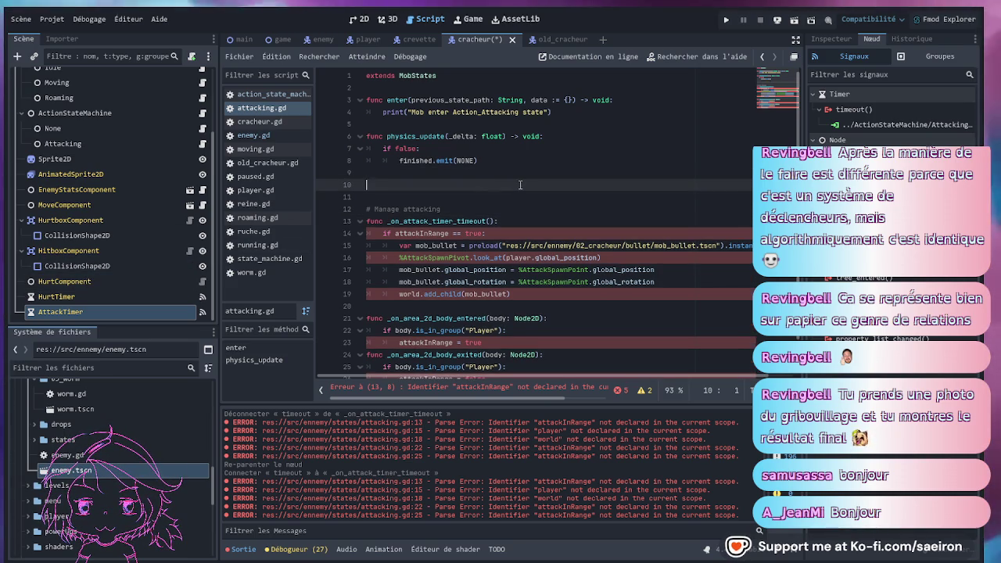
text(funcex)
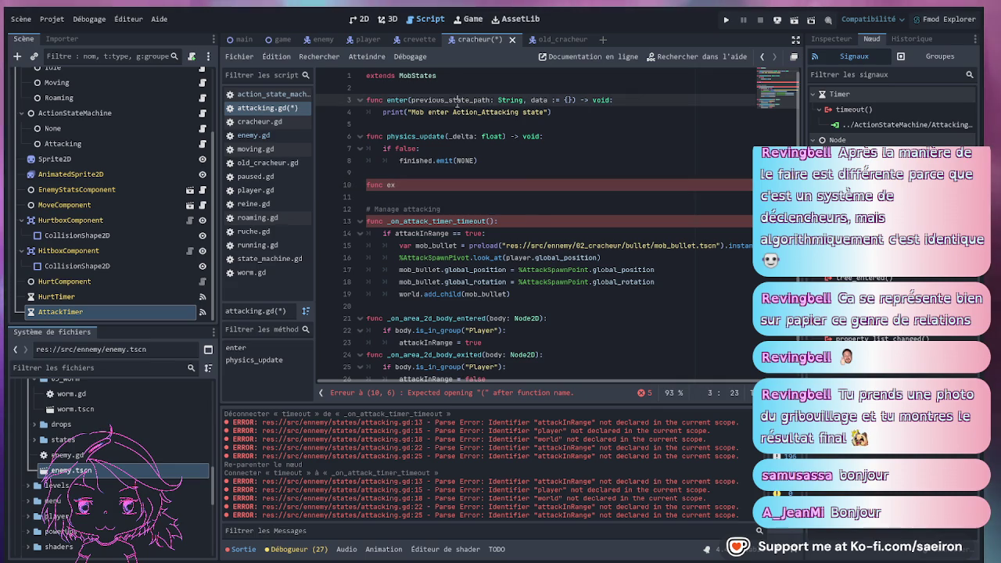
ctrl+click(416, 76)
click(524, 196)
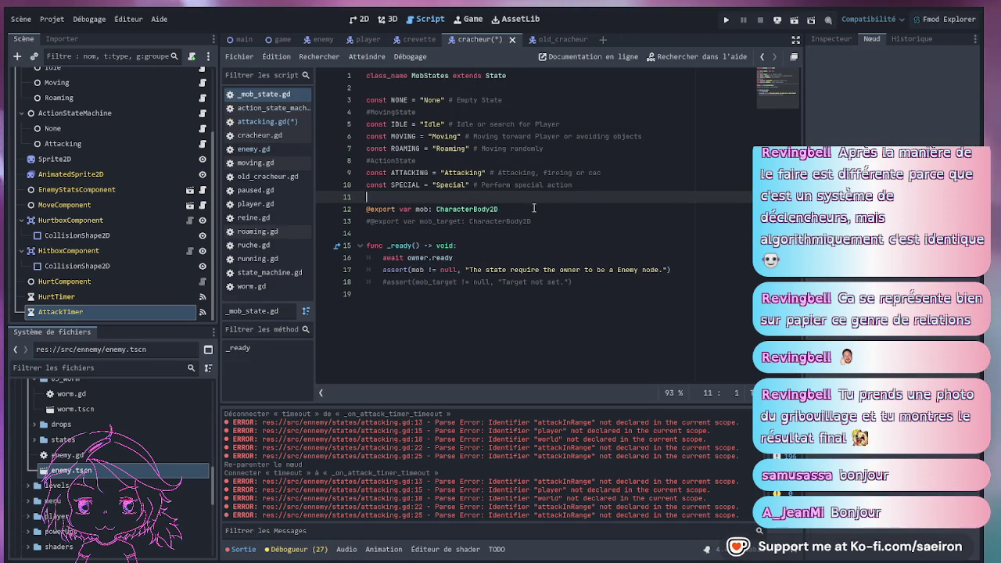
ctrl+click(495, 77)
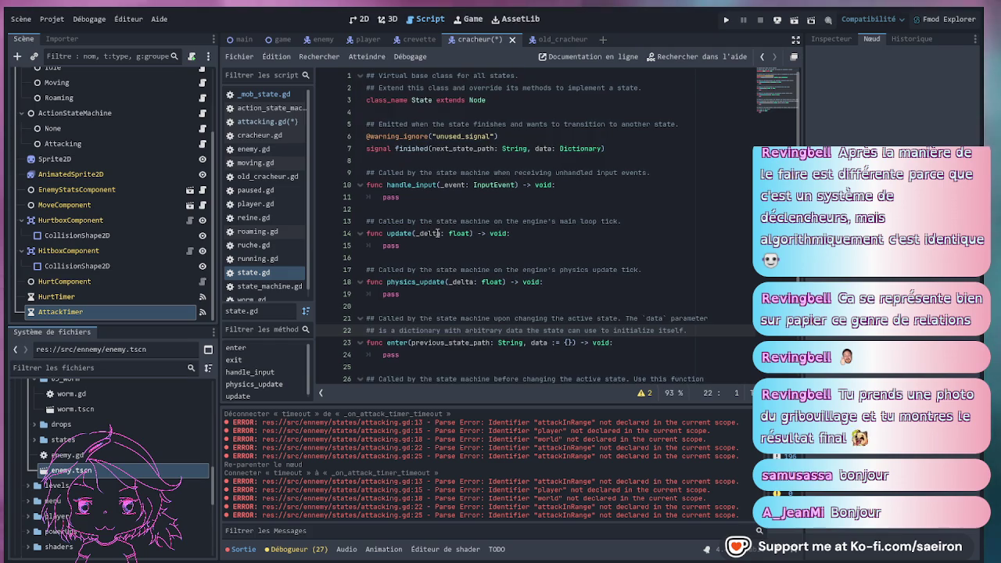
scroll(437, 233, down, 2)
key(alt+Left)
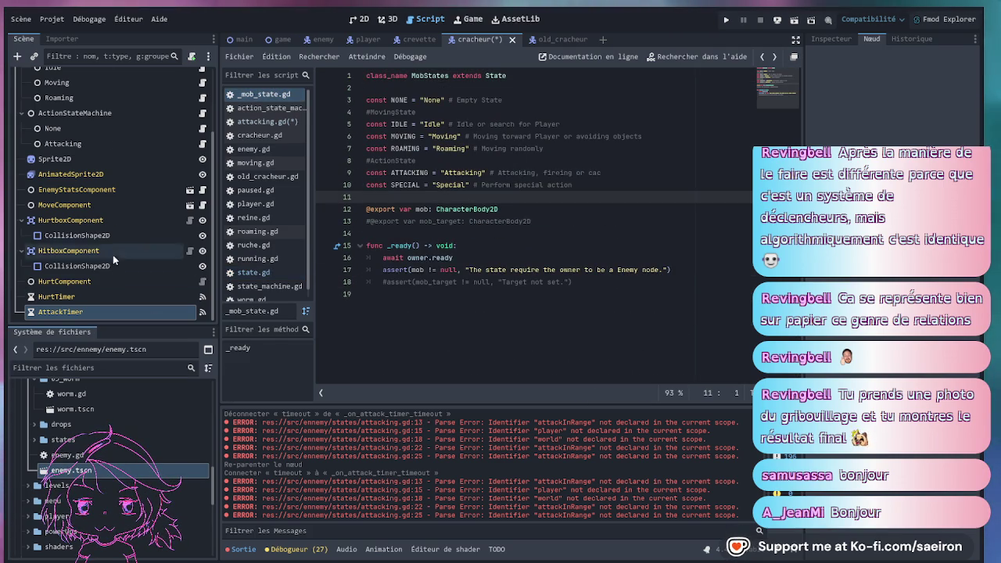
scroll(112, 256, up, 5)
click(202, 228)
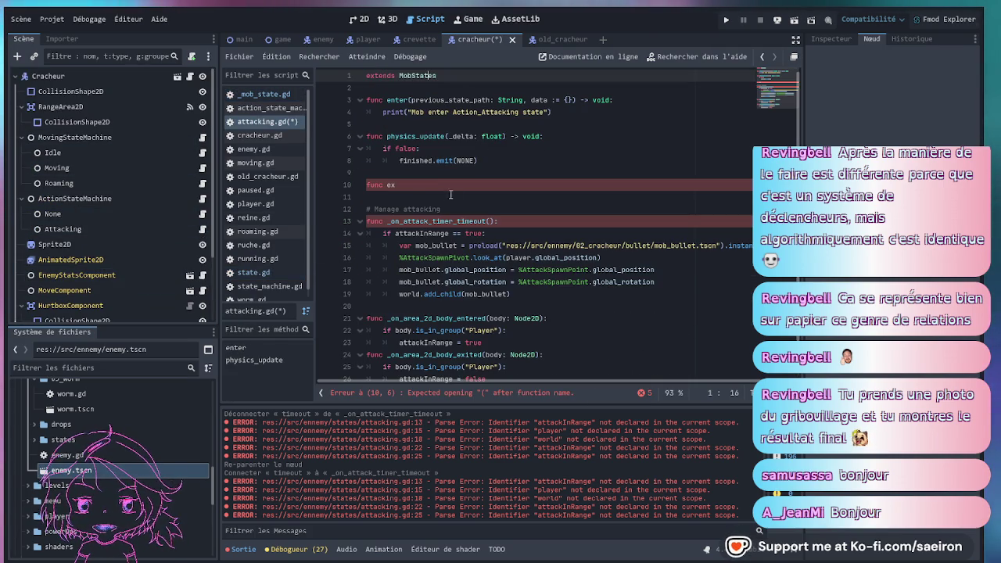
Complete func exit() so it prints 'Mob exit Action_Attacking state' instead of pass.
click(411, 186)
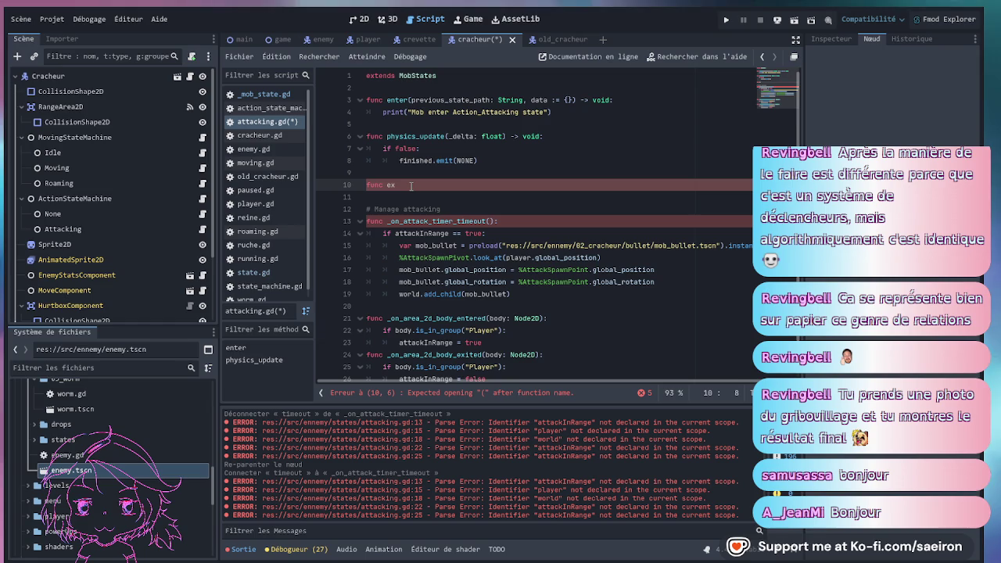
text(it():)
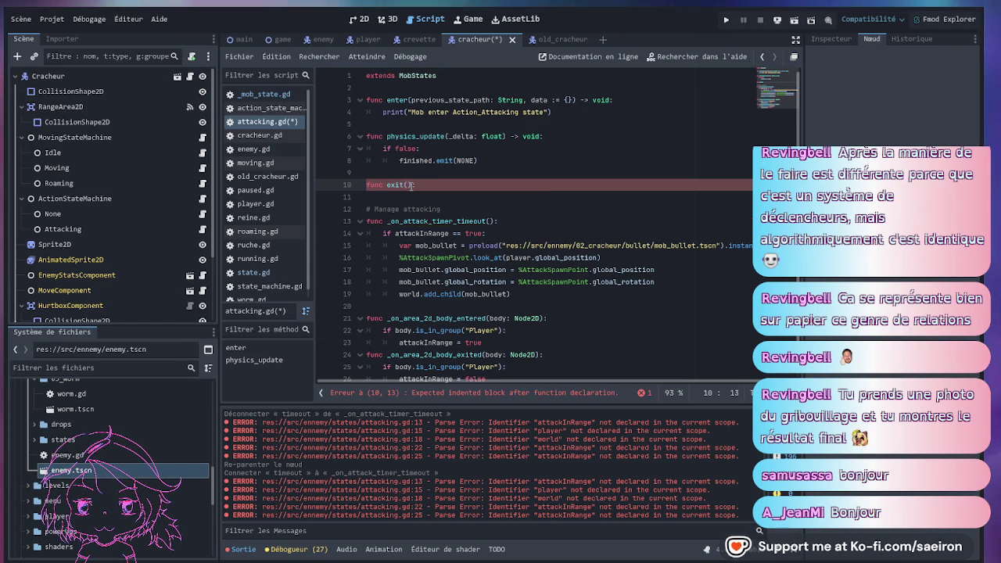
key(Return)
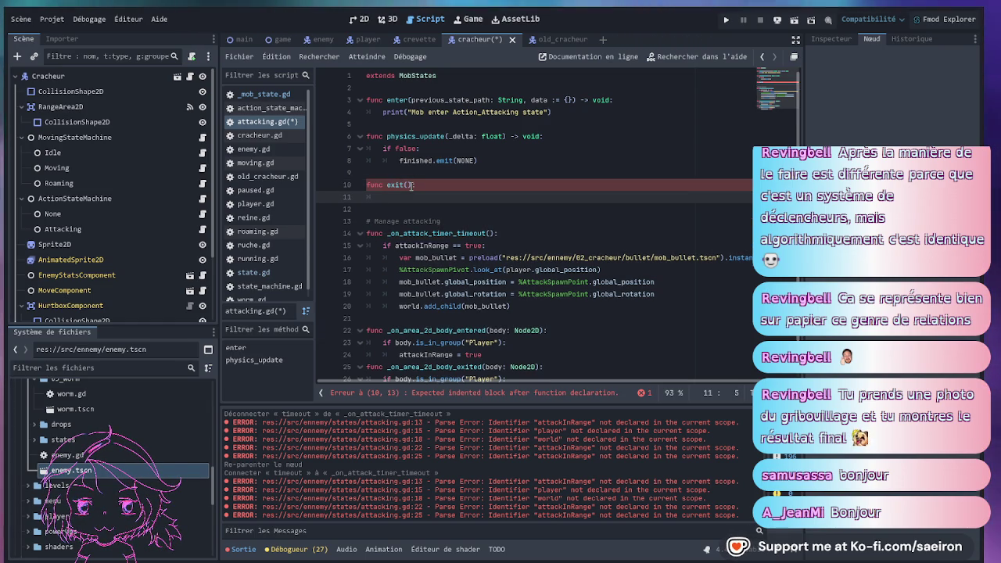
text(pass)
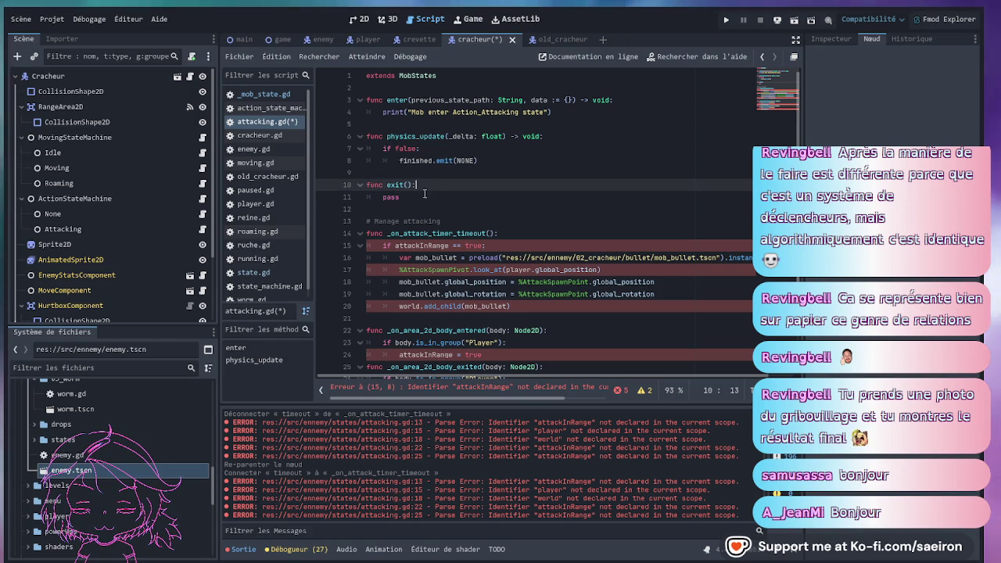
drag(549, 113, 615, 100)
key(ctrl+c)
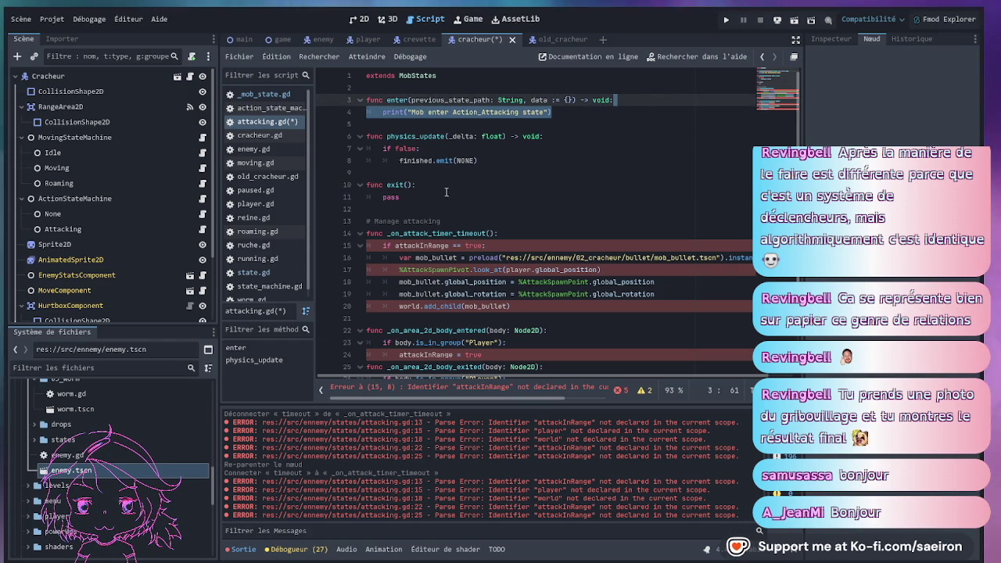
drag(423, 184, 401, 197)
key(ctrl+v)
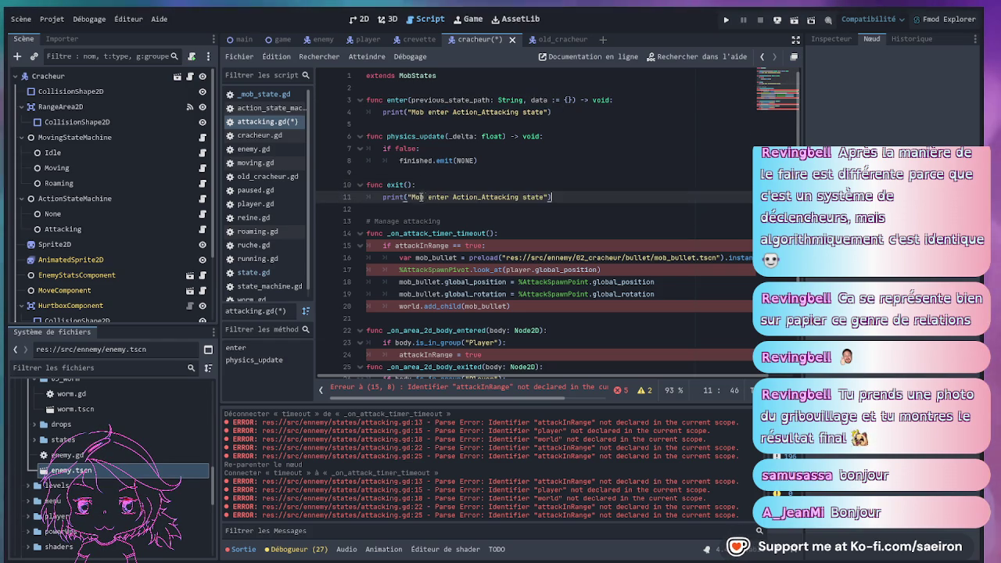
double_click(443, 197)
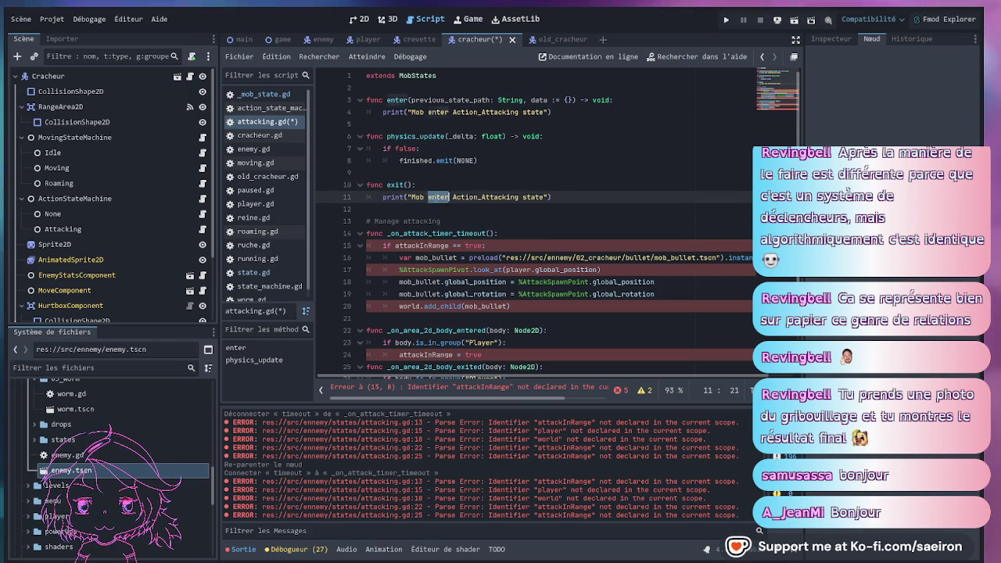
text(exit)
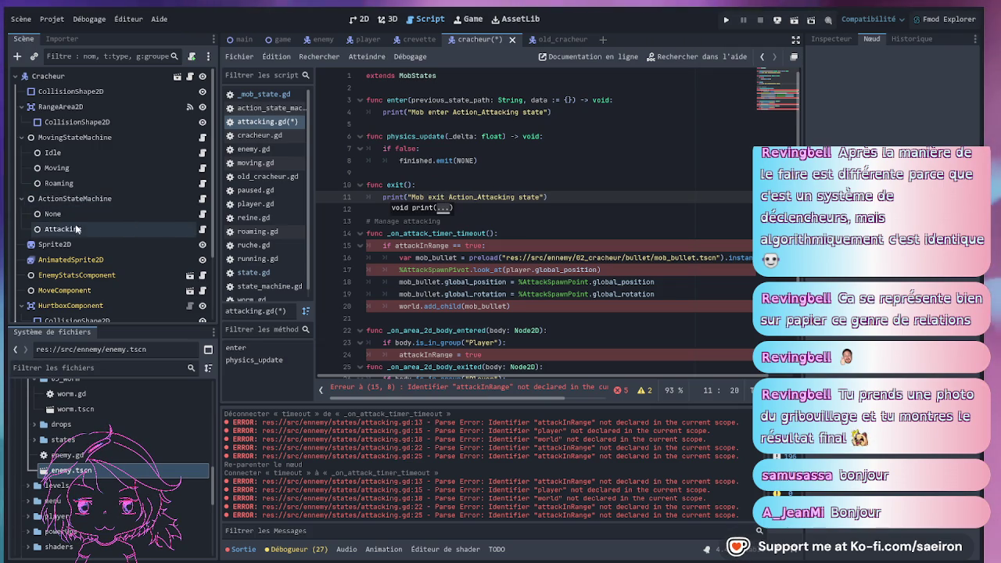
click(574, 196)
key(Return)
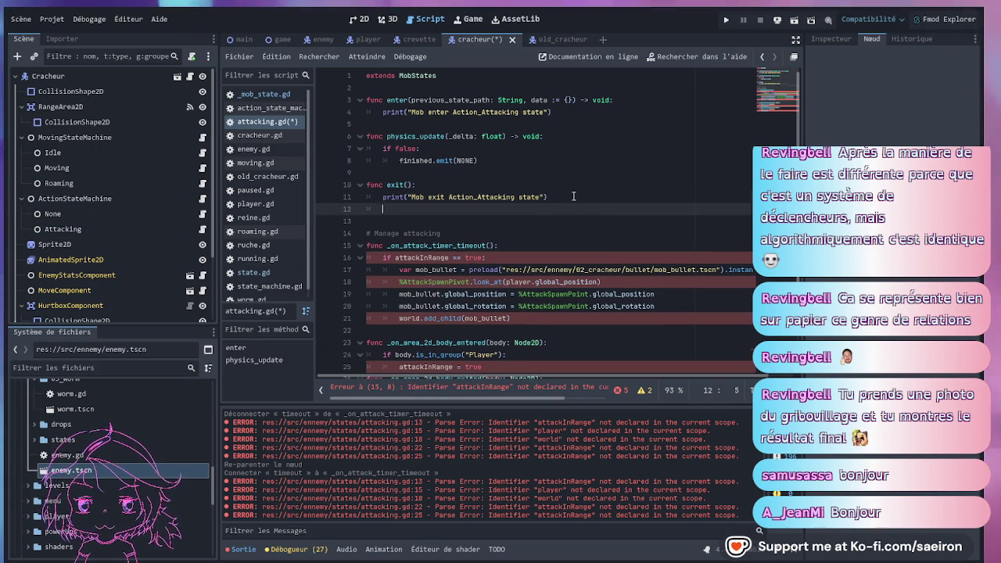
scroll(117, 234, down, 3)
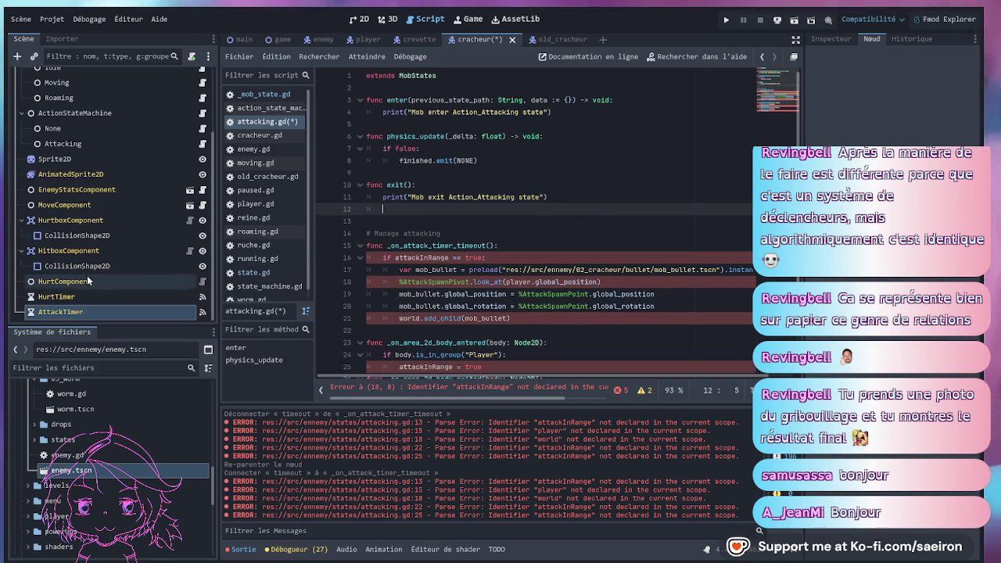
Toggle the AttackTimer's autostart setting in the Inspector.
click(138, 312)
click(832, 39)
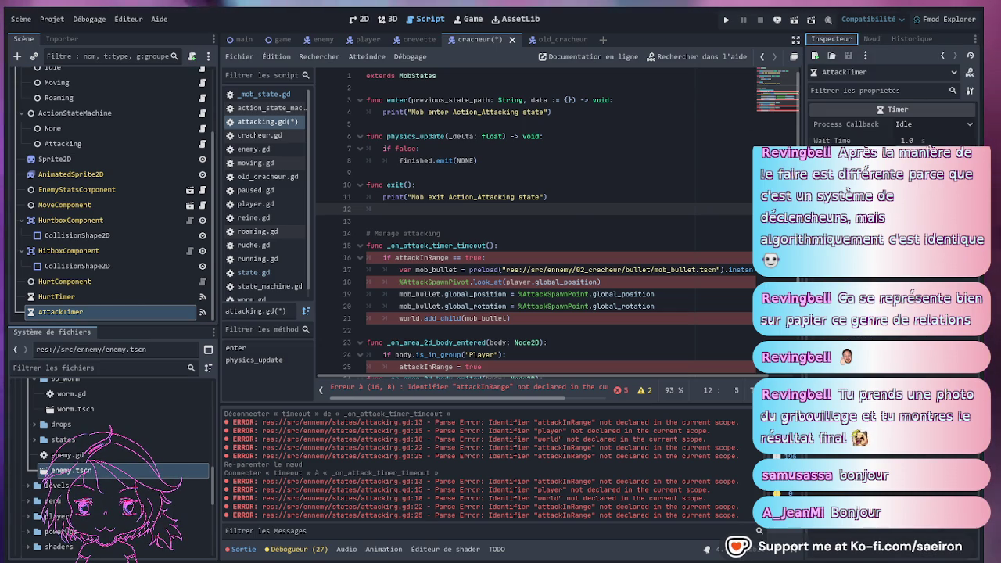
click(902, 176)
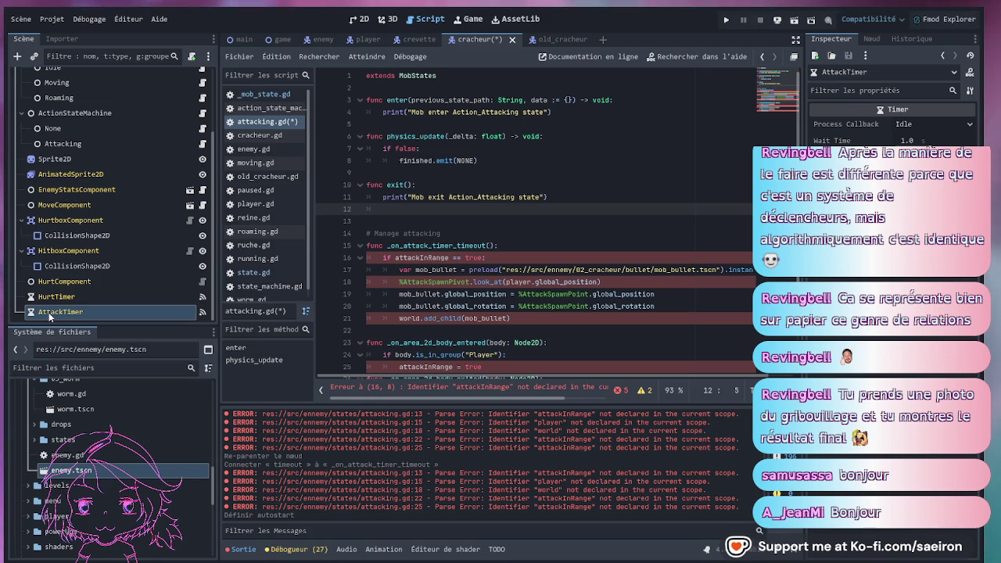
Make exit() stop the timer with %AttackTimer.stop().
mouse_move(48, 312)
mouse_down()
mouse_move(363, 235)
mouse_move(503, 213)
mouse_up()
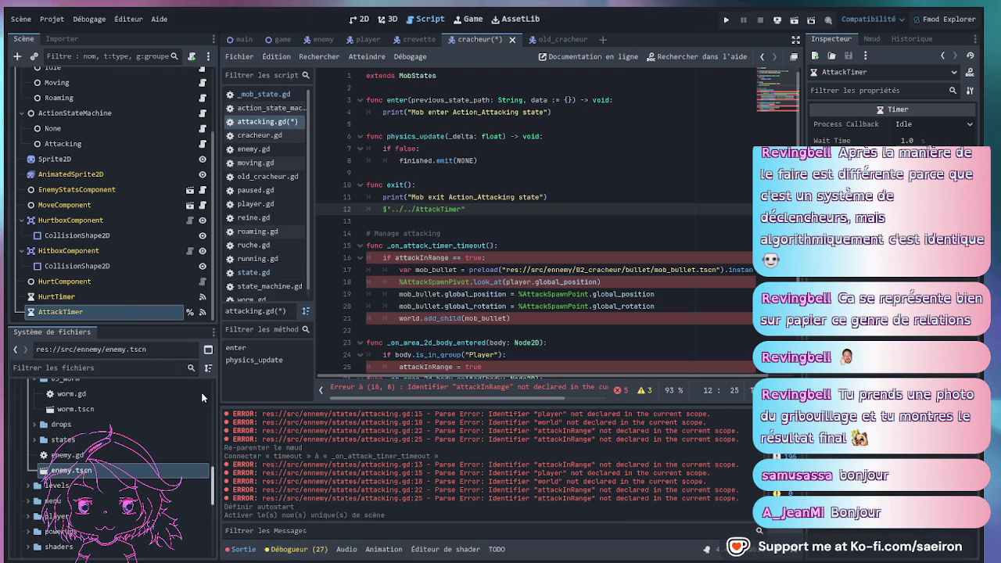
mouse_move(135, 314)
mouse_down()
mouse_move(444, 216)
mouse_move(488, 218)
mouse_move(386, 209)
mouse_up()
key(BackSpace)
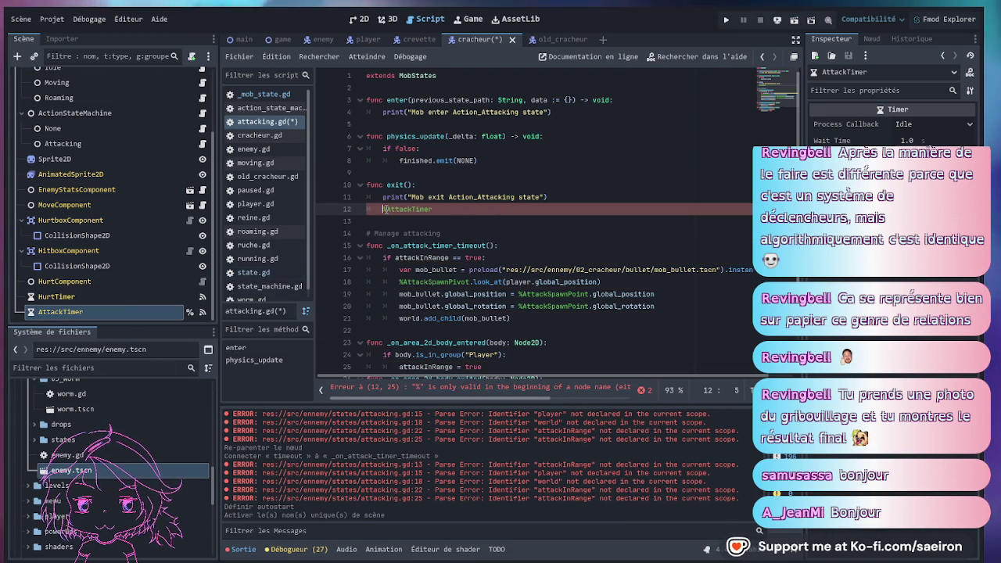
click(442, 209)
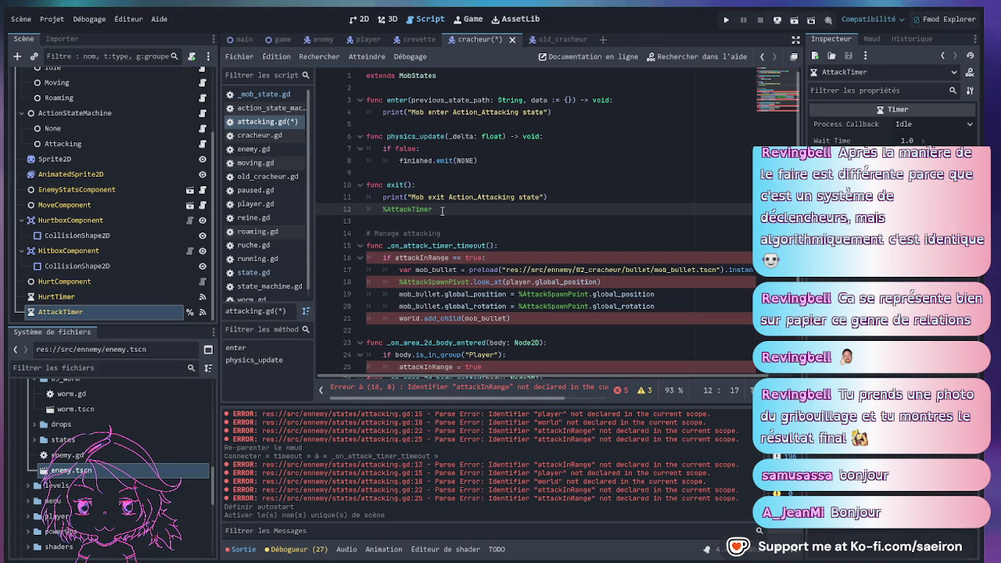
text(.s)
key(Down)
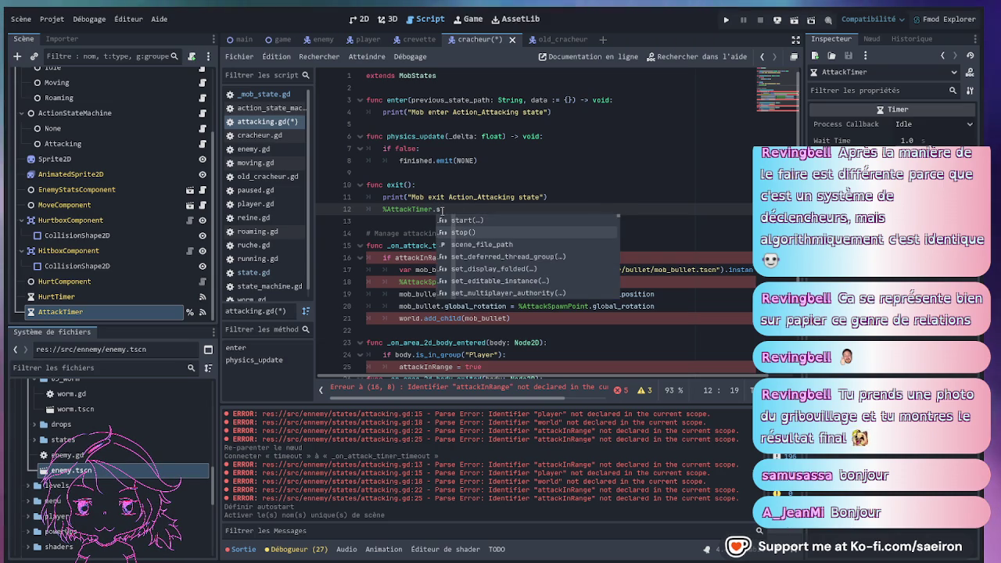
key(Return)
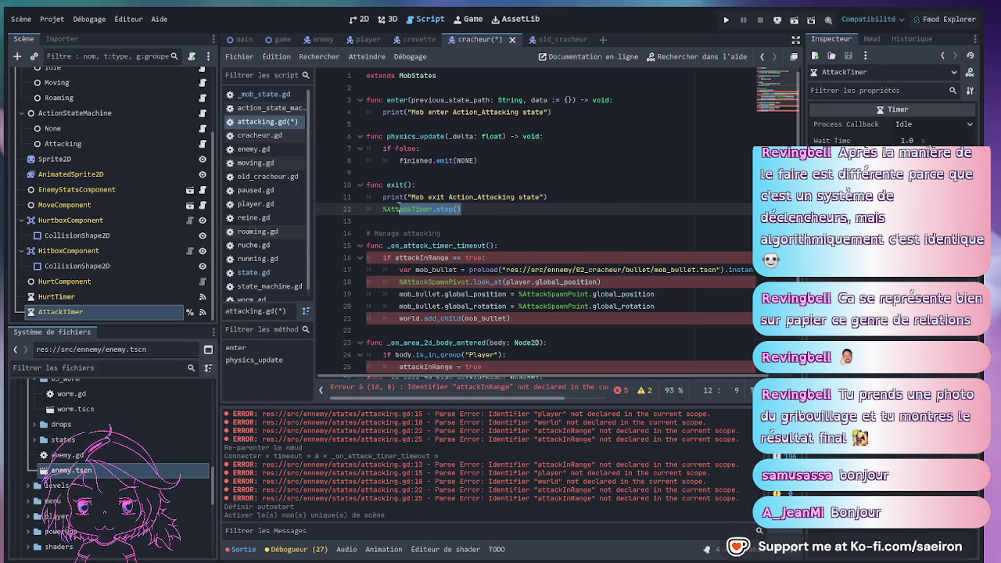
Make enter() start the timer with %AttackTimer.start() and save the script.
key(ctrl+shift+Left)
key(ctrl+shift+Left)
key(ctrl+shift+Left)
key(ctrl+c)
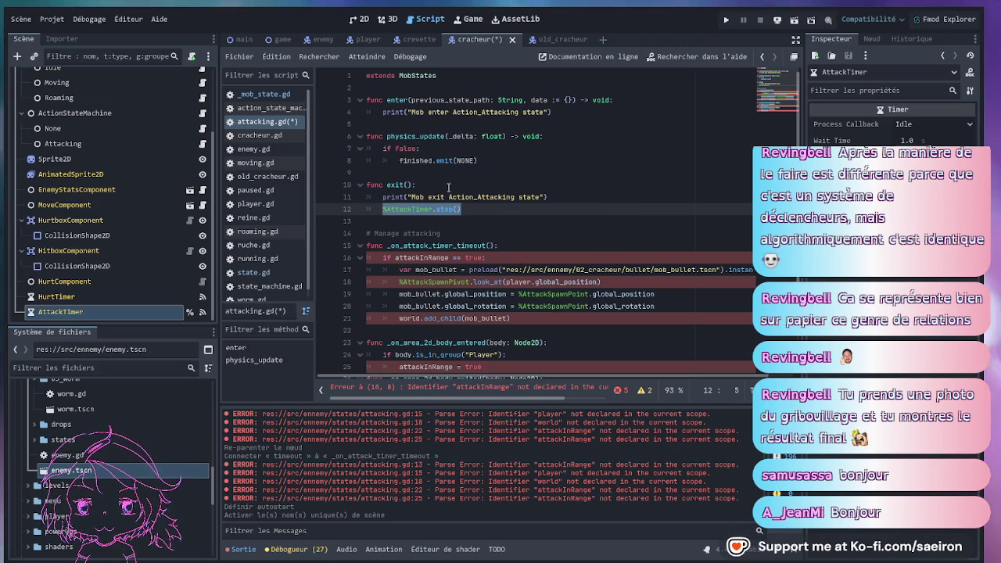
click(580, 114)
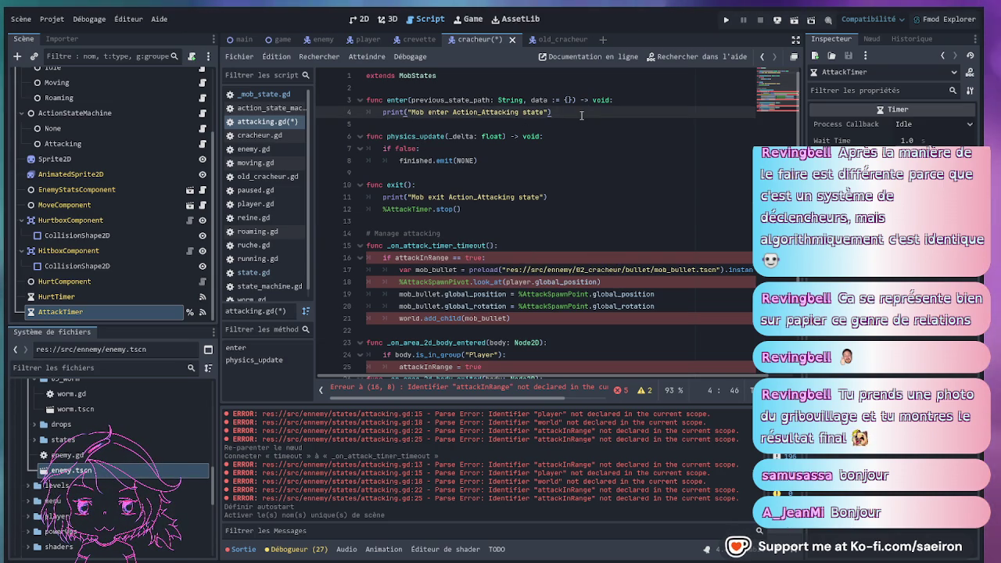
key(Return)
key(ctrl+v)
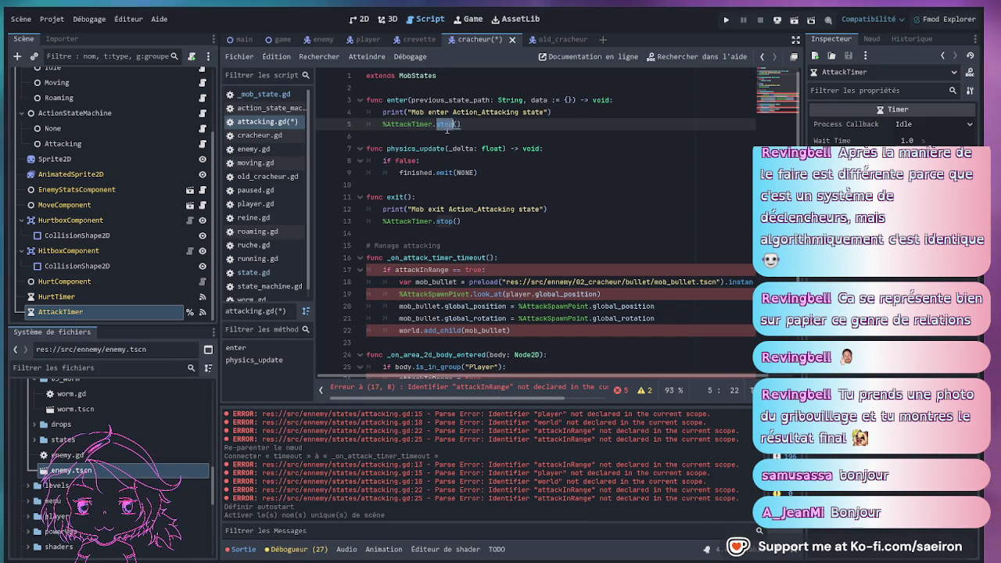
text(t)
key(Return)
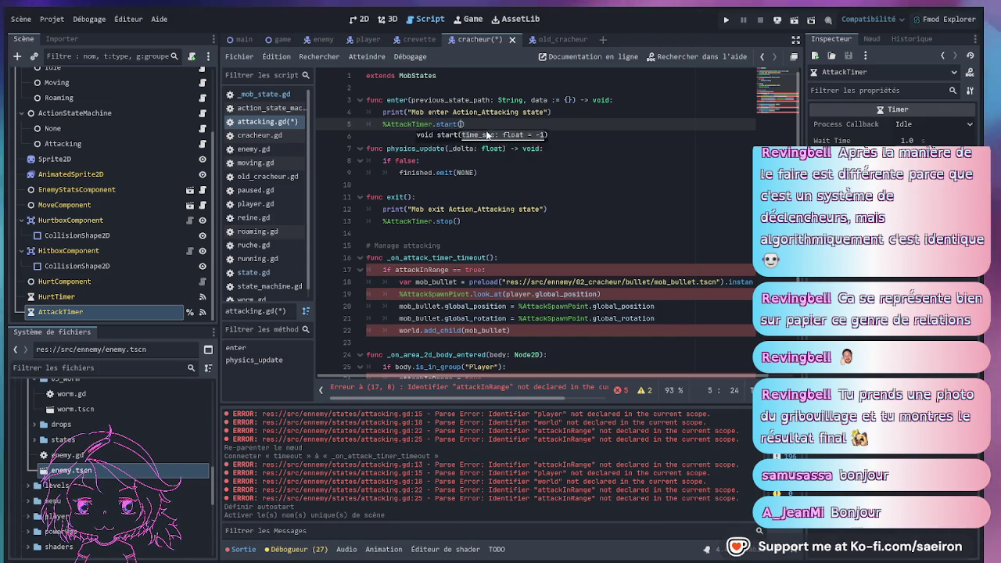
key(ctrl+s)
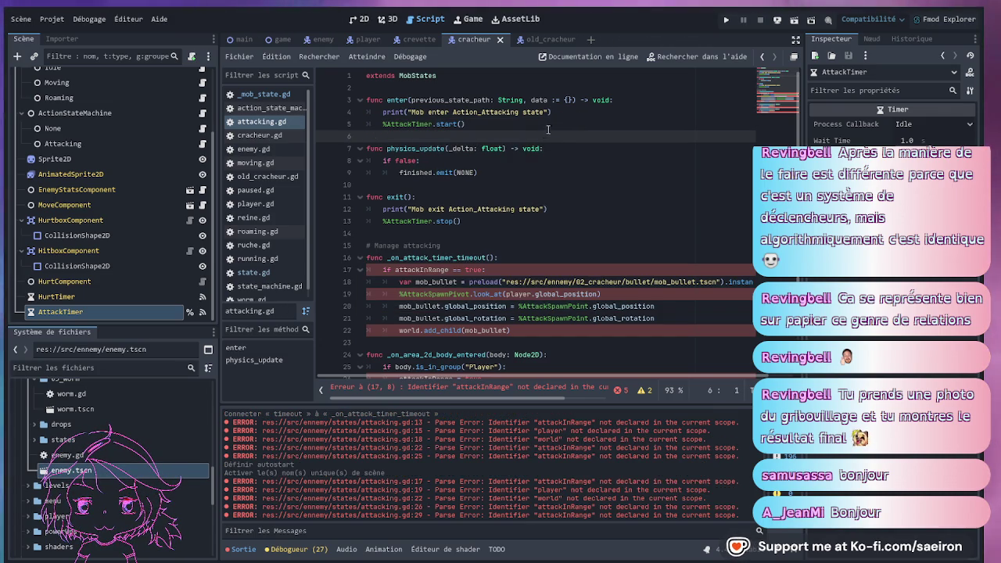
Delete the physics_update function from attacking.gd.
click(565, 121)
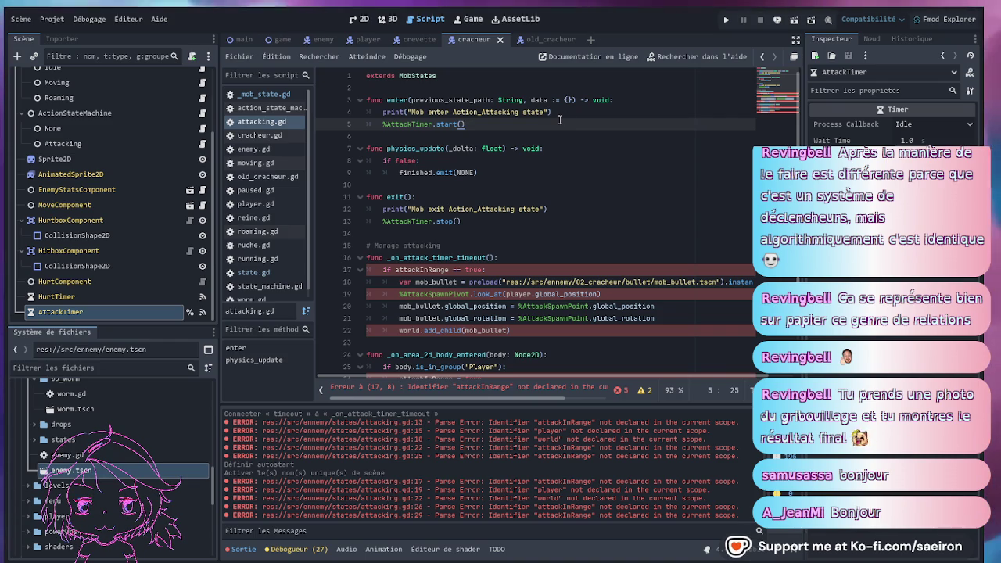
click(505, 146)
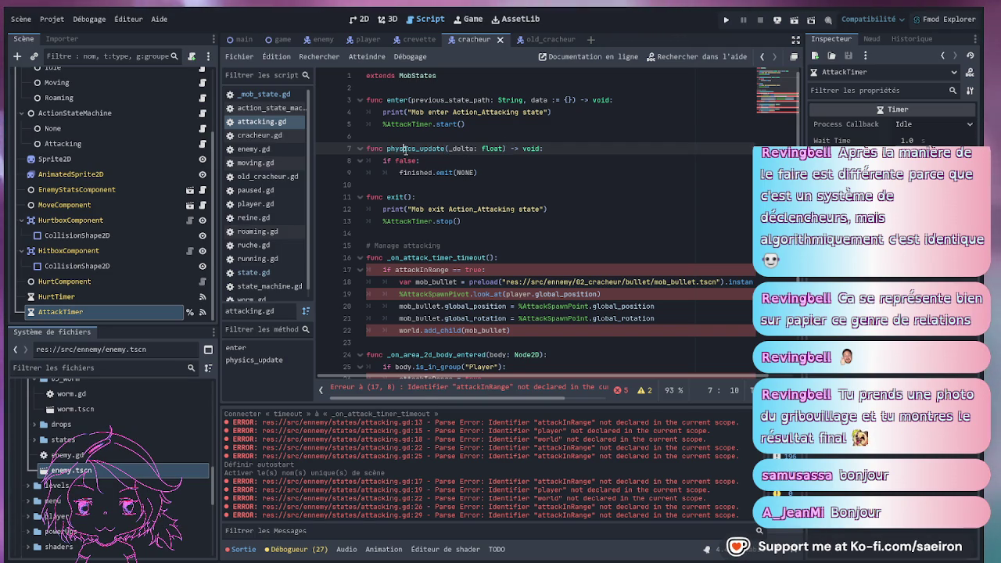
click(526, 173)
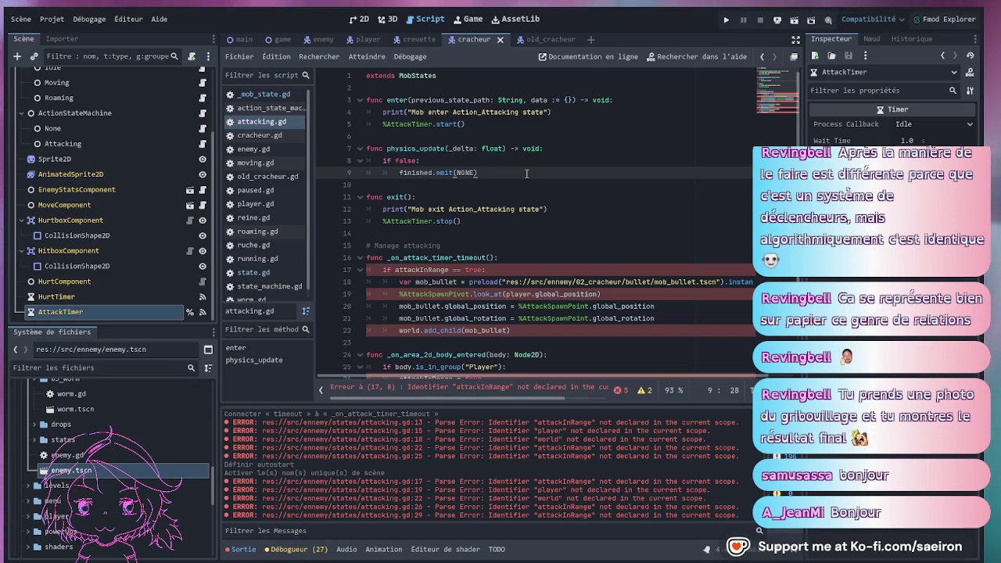
drag(526, 173, 329, 150)
key(BackSpace)
key(BackSpace)
key(BackSpace)
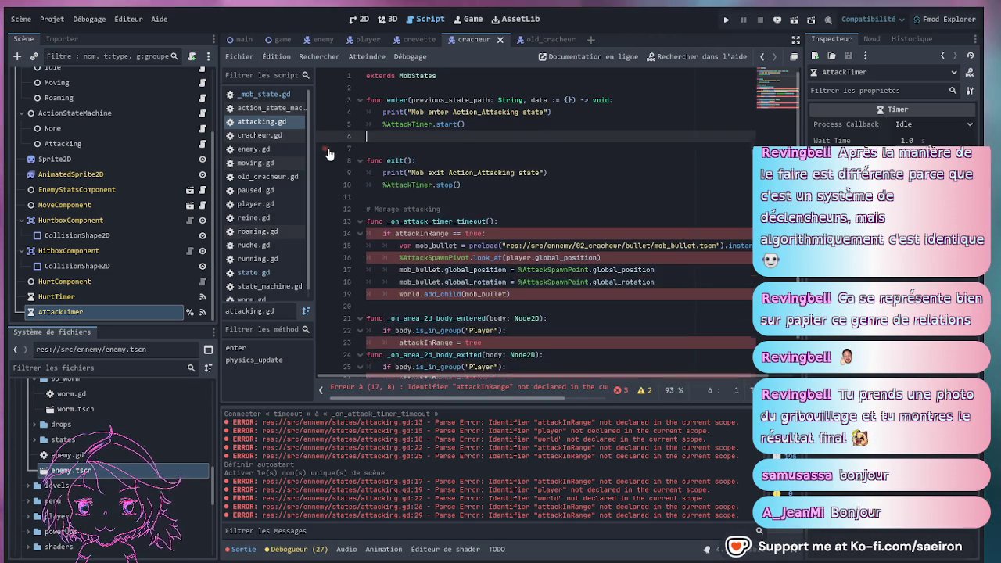
Delete the _on_area_2d_body_entered and _on_area_2d_body_exited handlers from attacking.gd.
click(539, 160)
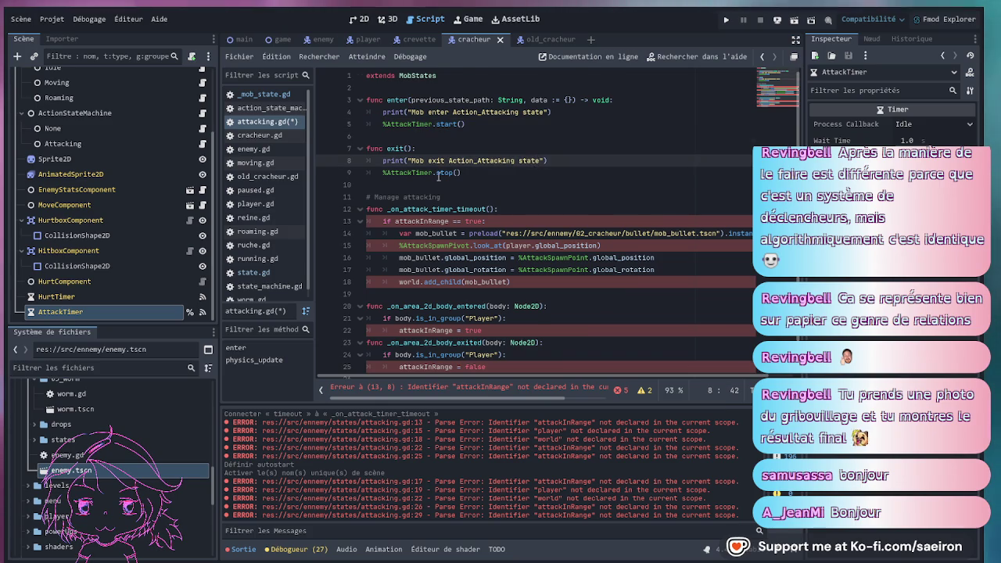
scroll(438, 176, down, 1)
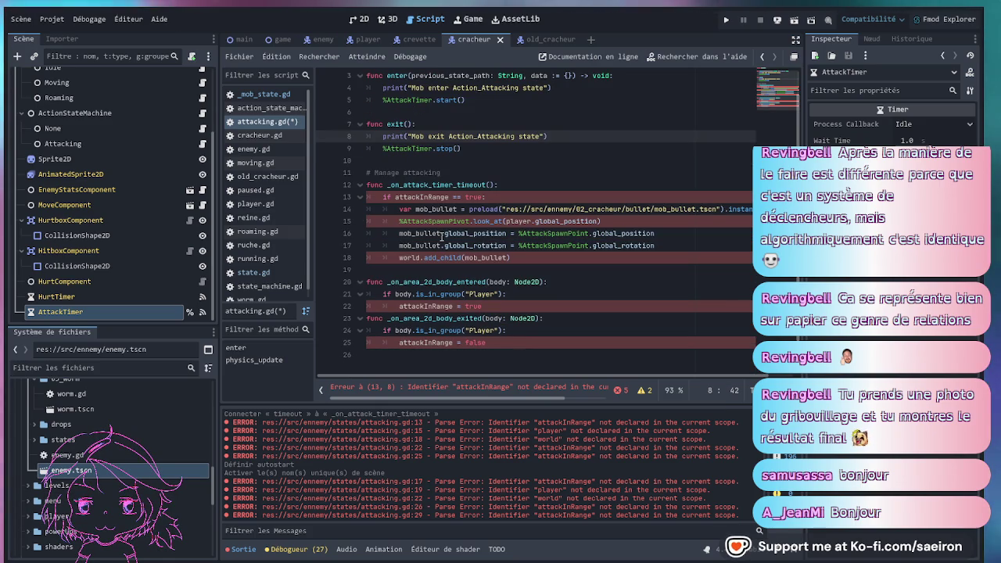
drag(131, 326, 131, 404)
drag(476, 353, 335, 285)
key(ctrl+c)
key(Delete)
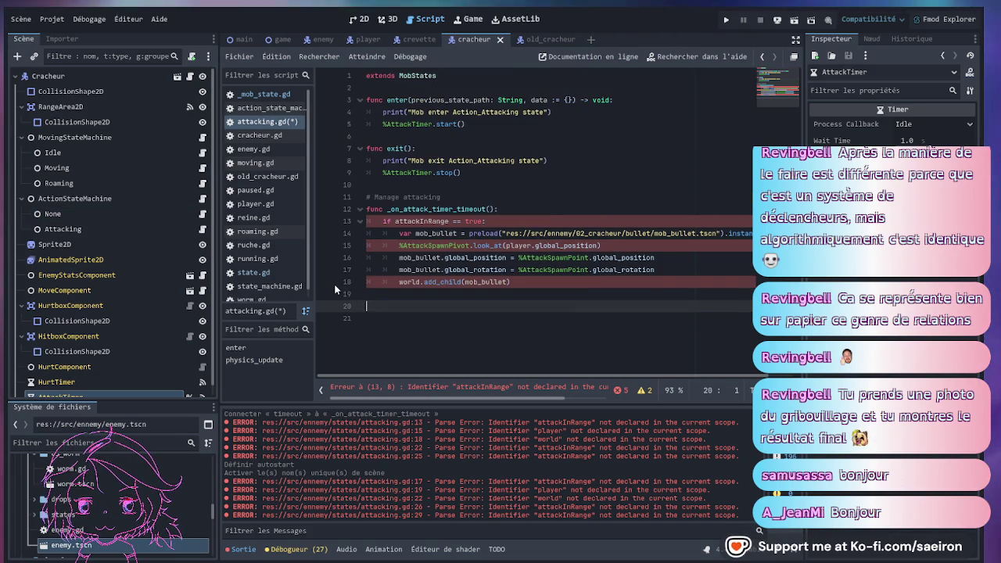
click(260, 134)
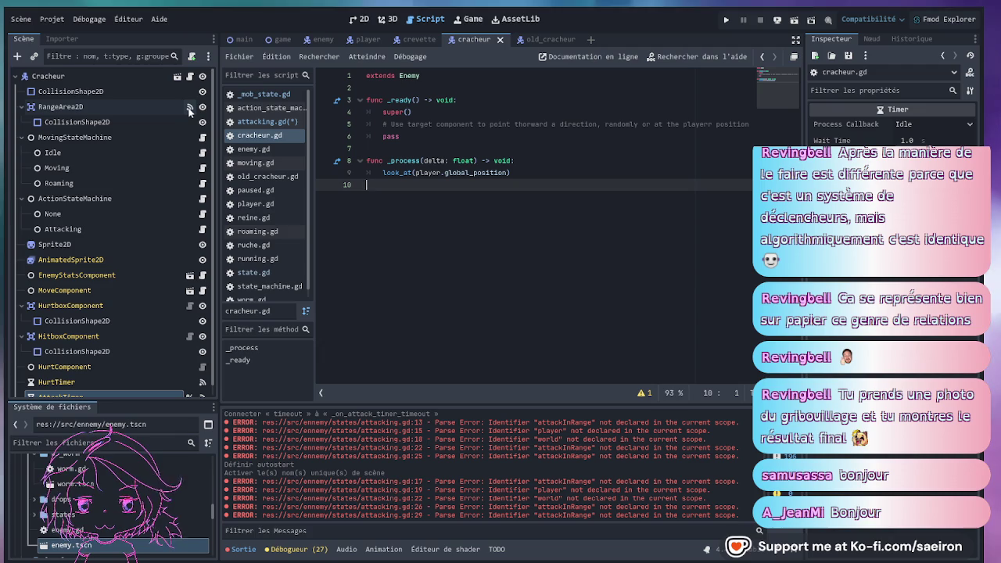
Connect RangeArea2D's area_entered signal to ActionStateMachine, creating _on_range_area_2d_area_entered.
click(163, 108)
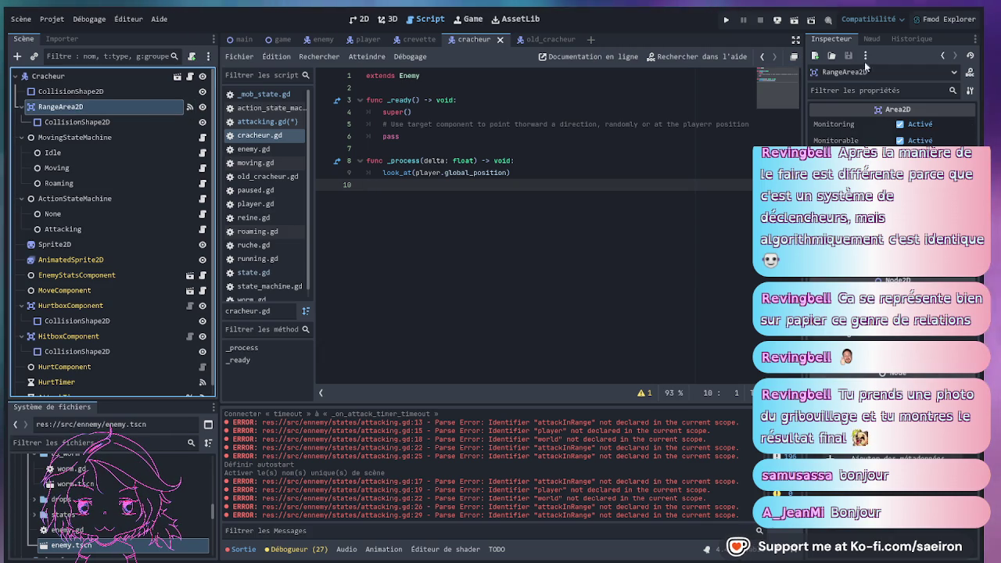
click(866, 39)
click(878, 139)
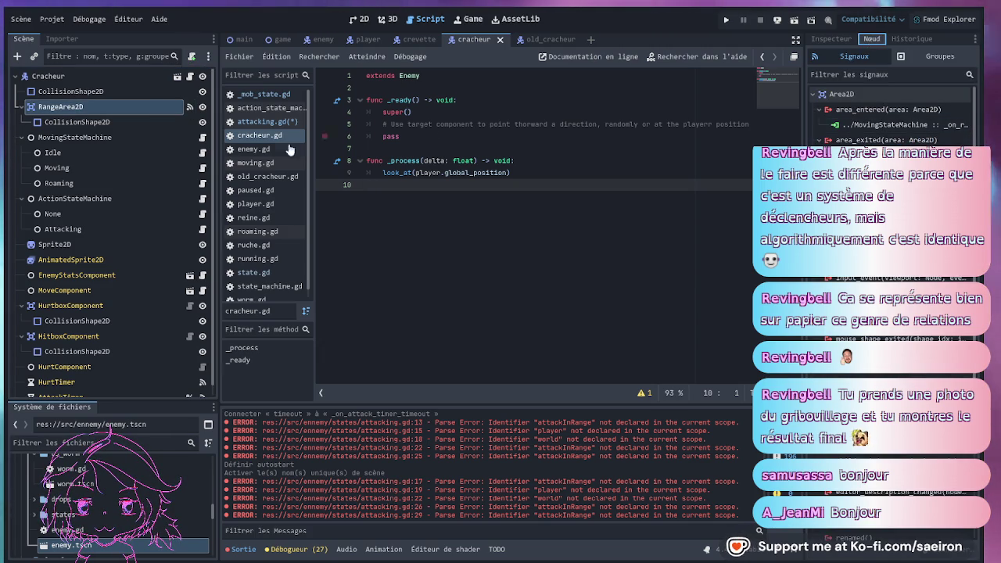
click(882, 110)
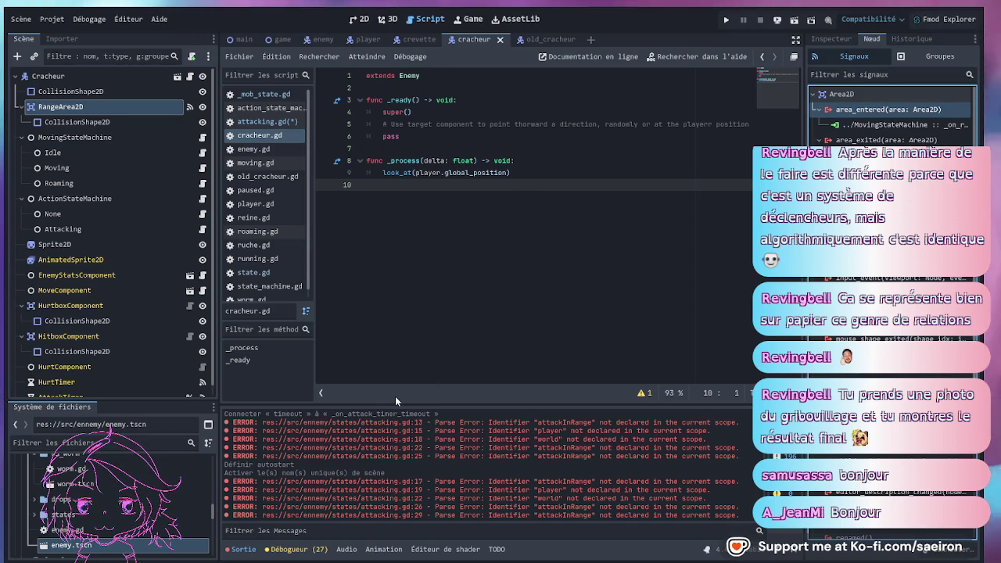
click(448, 245)
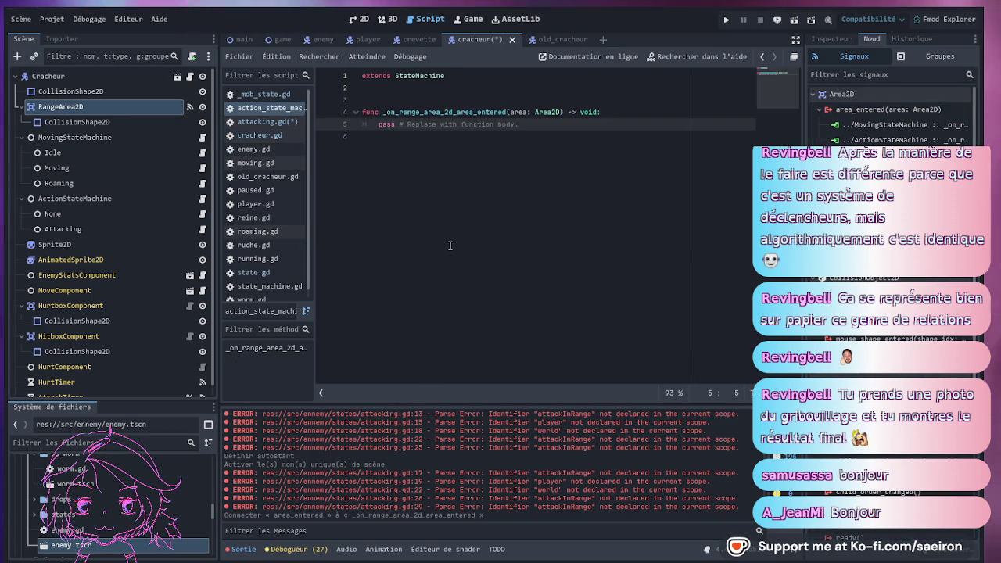
Paste the copied entered/exited code over the placeholder and delete the old body_entered header.
click(336, 142)
key(shift+Up)
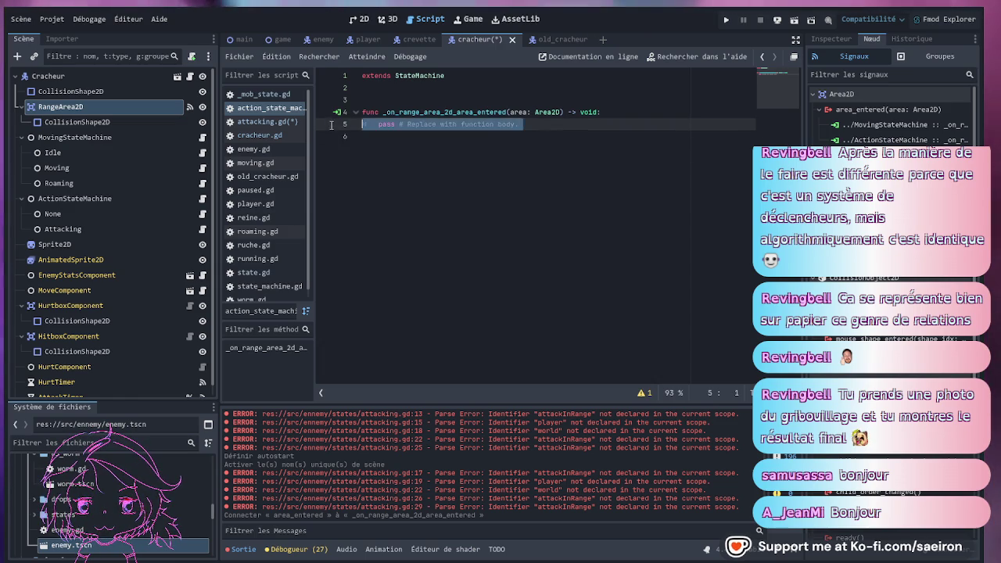
key(ctrl+v)
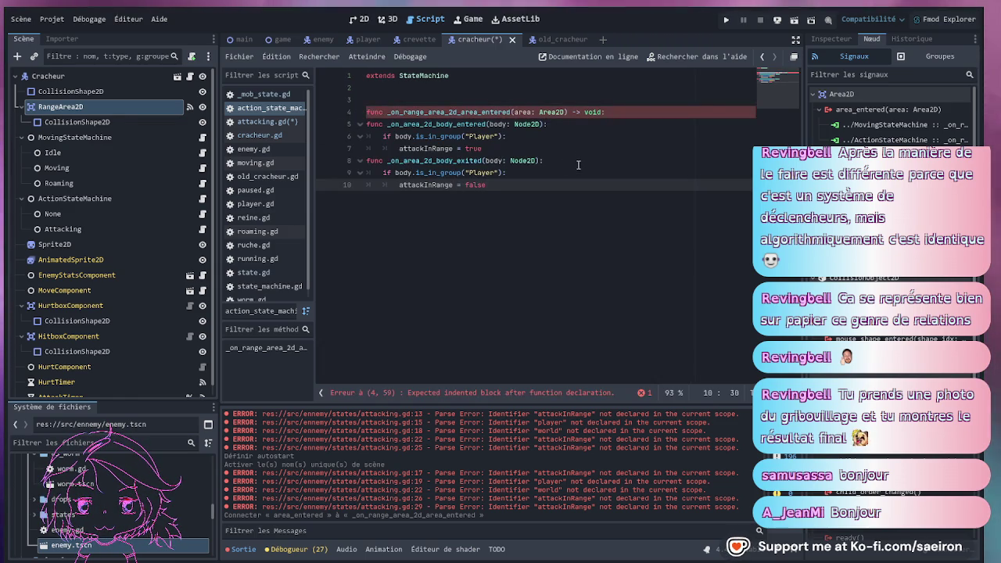
click(549, 124)
drag(548, 124, 350, 118)
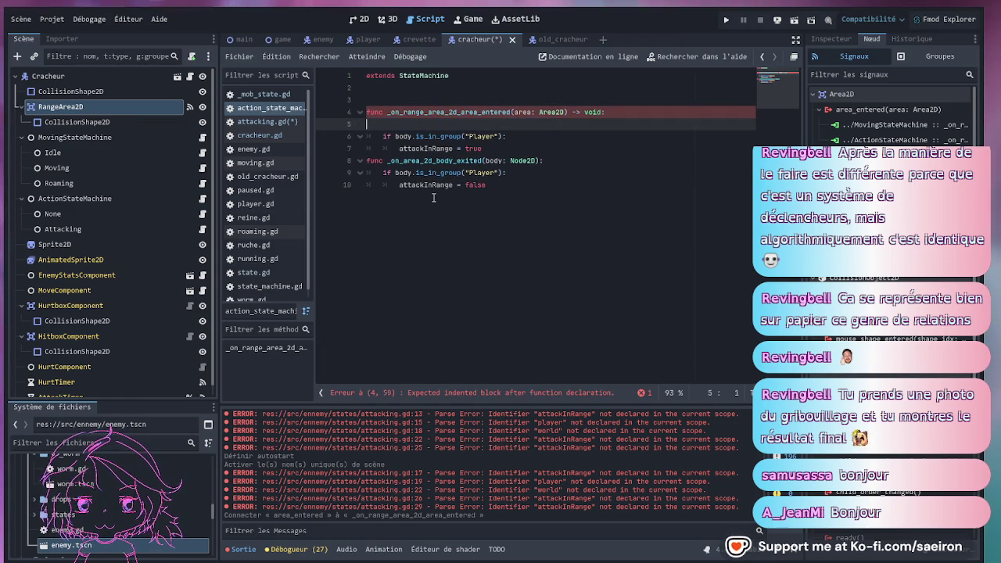
key(BackSpace)
click(538, 136)
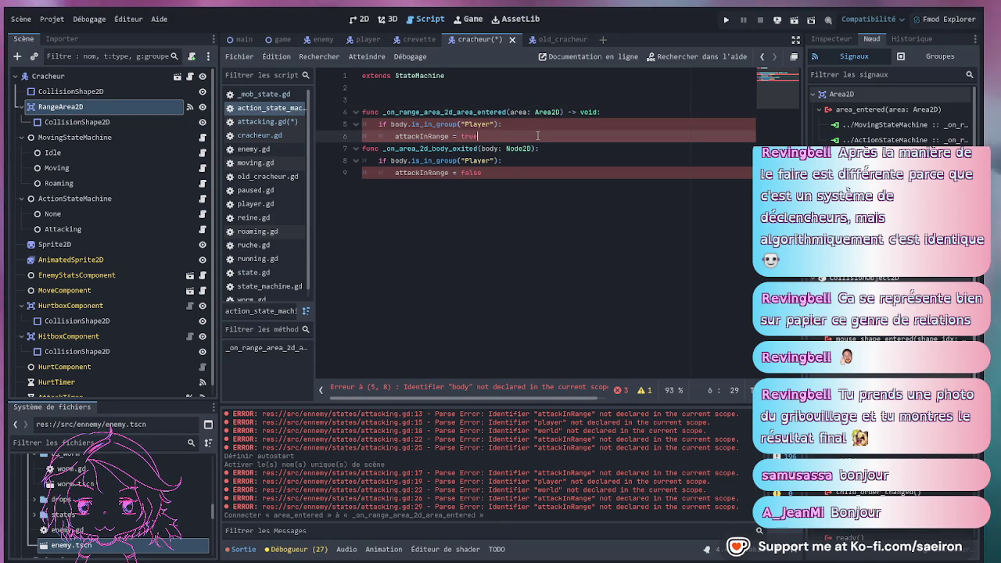
key(Return)
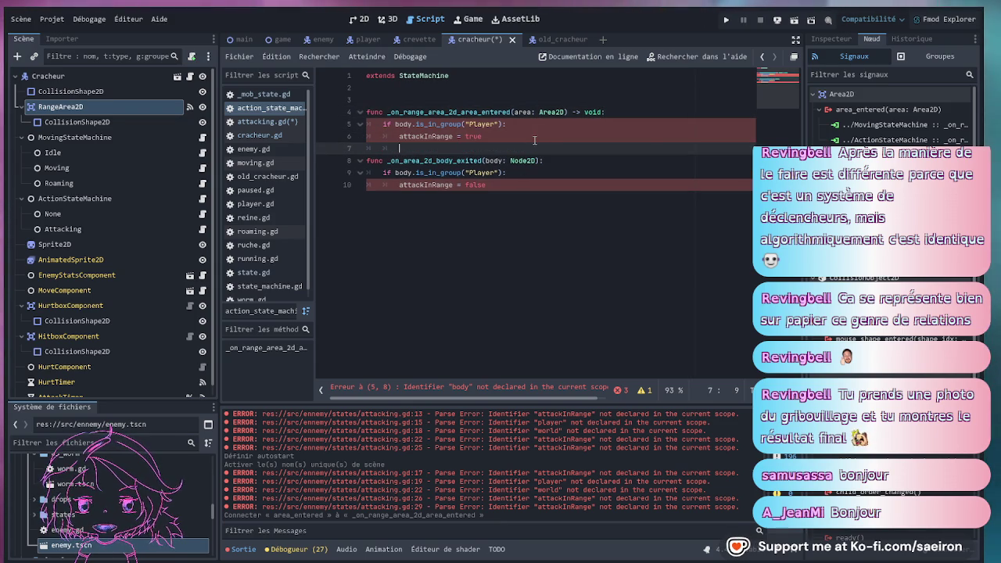
Connect area_exited to ActionStateMachine and move the range check into it, removing body_exited leftovers.
click(859, 164)
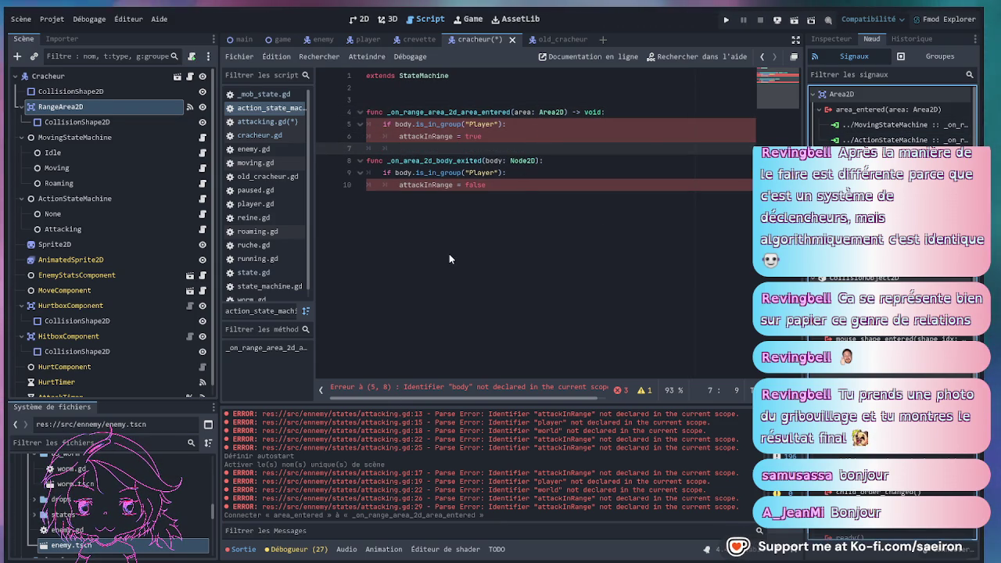
key(Return)
drag(487, 185, 364, 176)
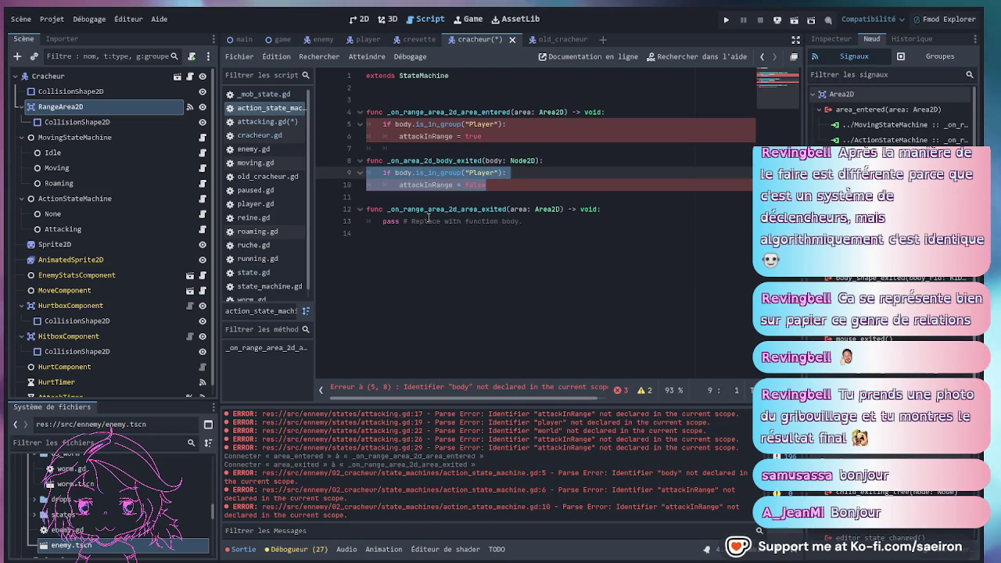
key(BackSpace)
drag(520, 209, 345, 209)
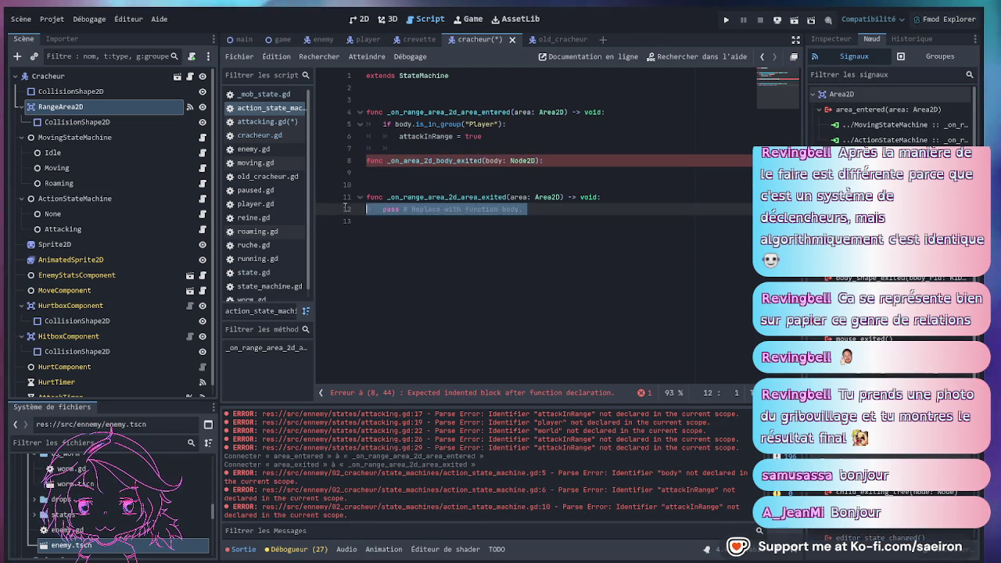
key(BackSpace)
key(ctrl+v)
drag(400, 148, 486, 172)
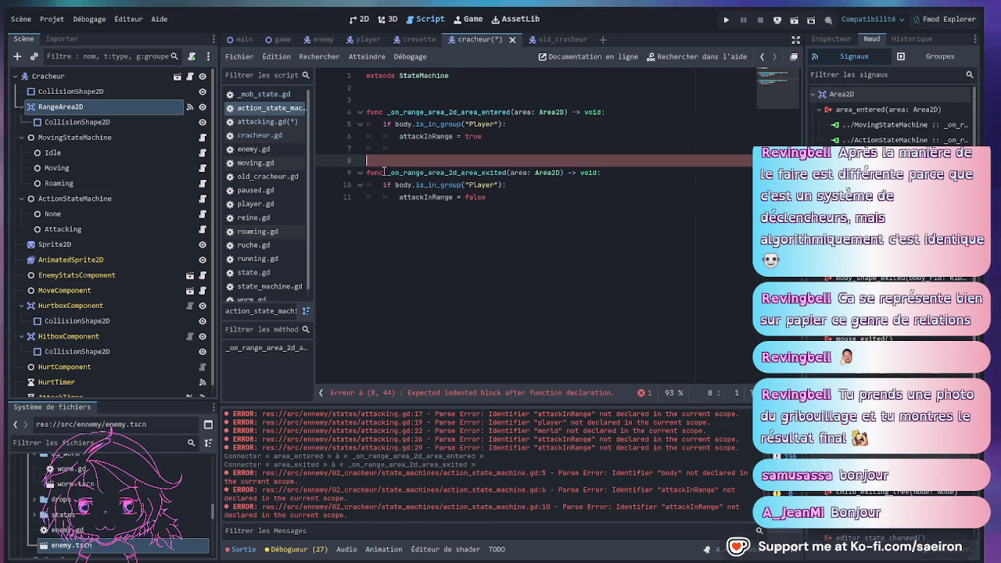
key(BackSpace)
key(BackSpace)
key(BackSpace)
key(BackSpace)
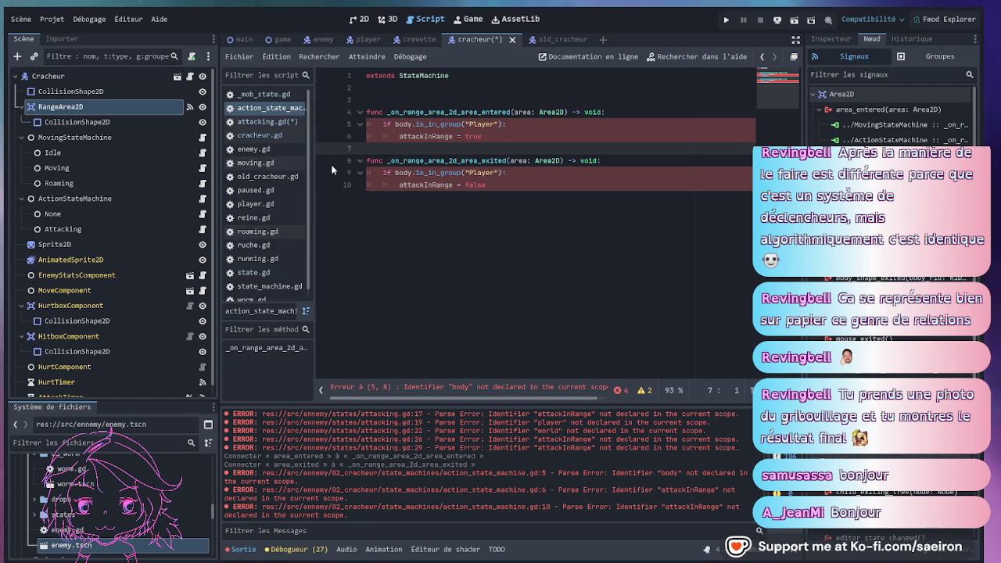
click(533, 220)
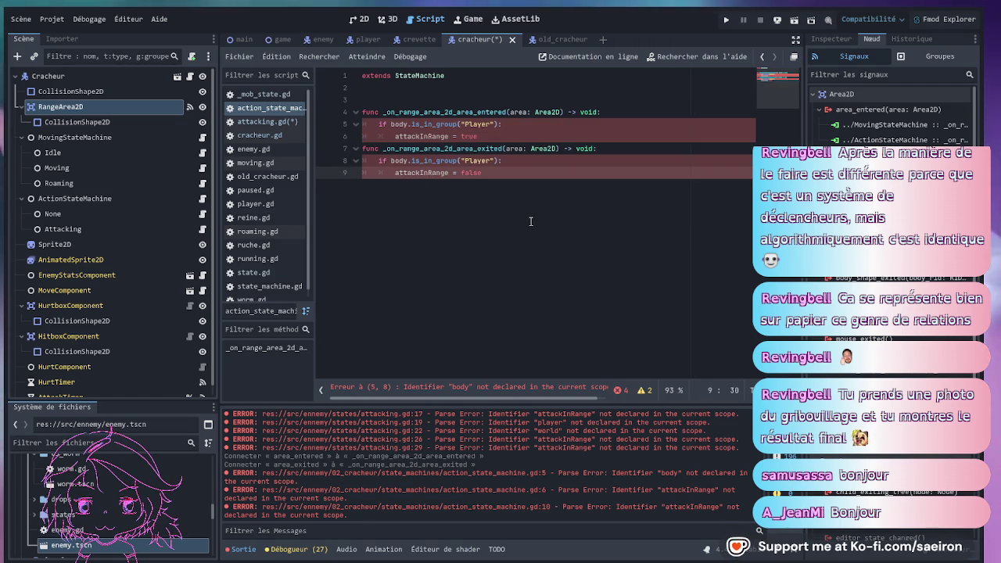
Rename body to area, trim blank lines, and make area_exited set attackInRange = false directly.
click(404, 125)
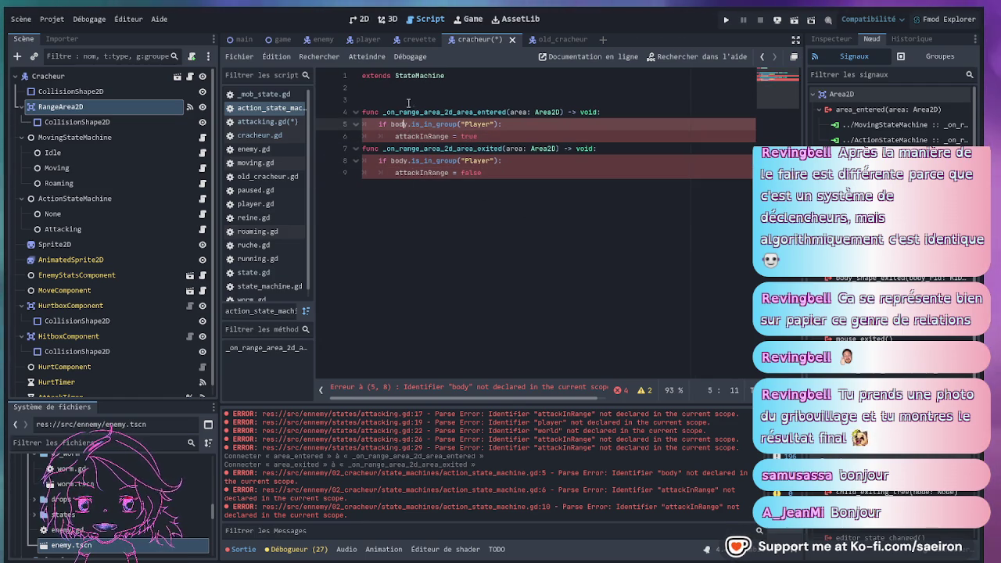
click(406, 86)
key(Delete)
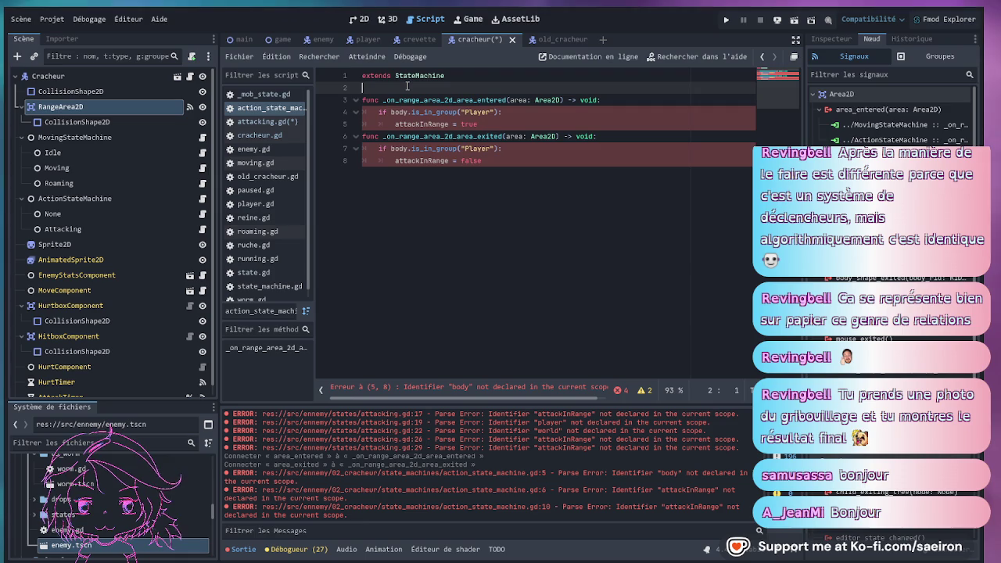
double_click(516, 100)
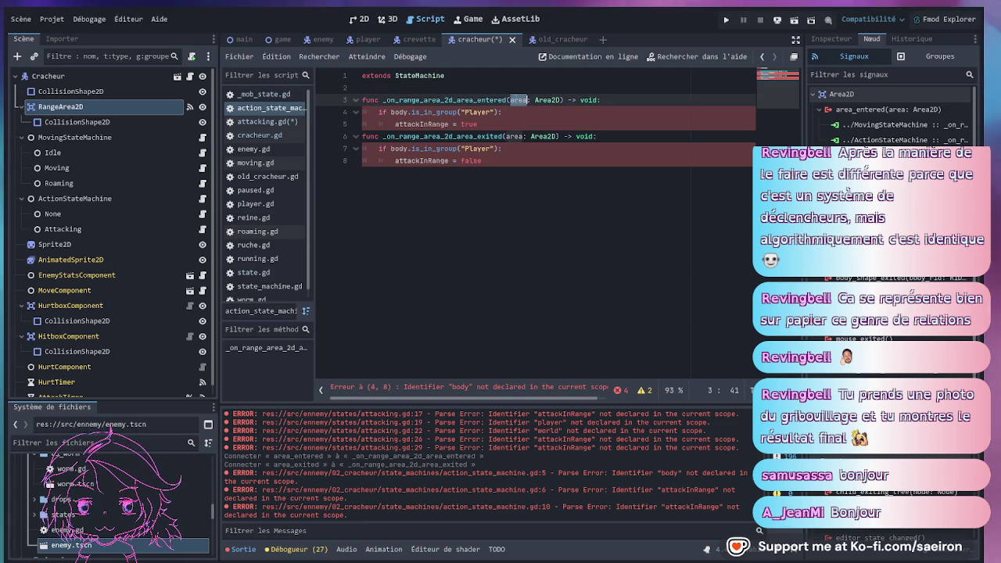
click(390, 113)
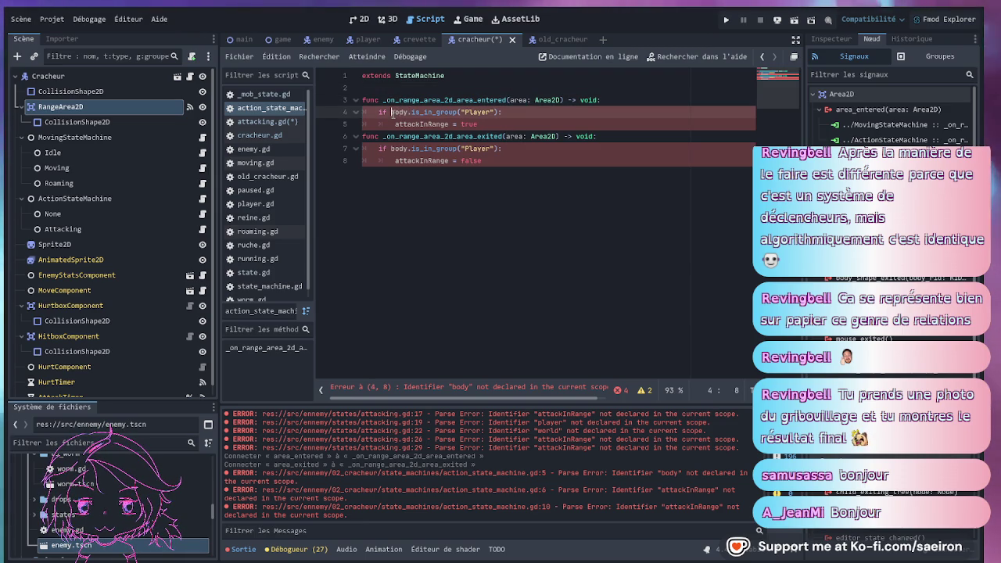
double_click(400, 148)
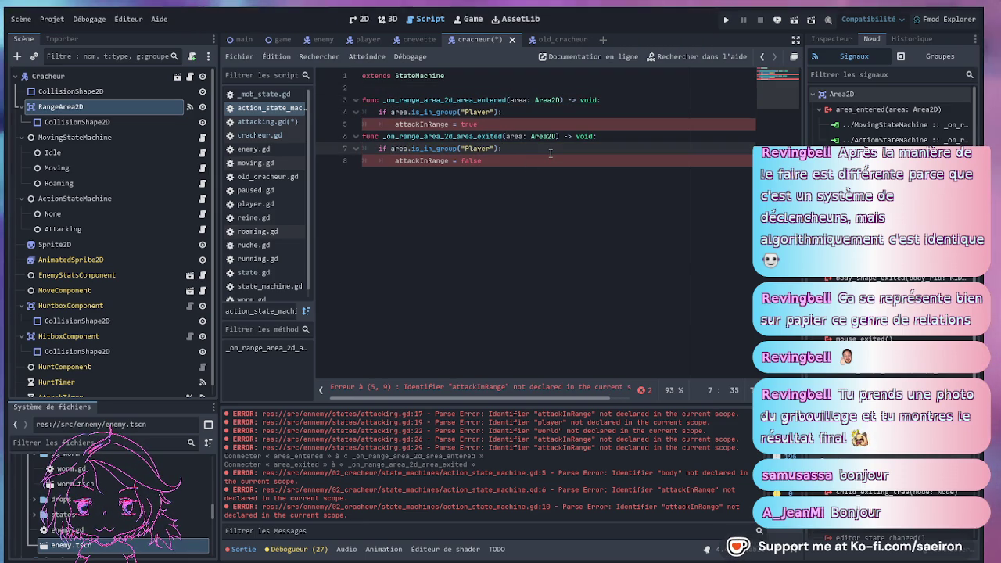
mouse_move(550, 153)
mouse_down()
mouse_move(348, 150)
mouse_move(332, 140)
mouse_up()
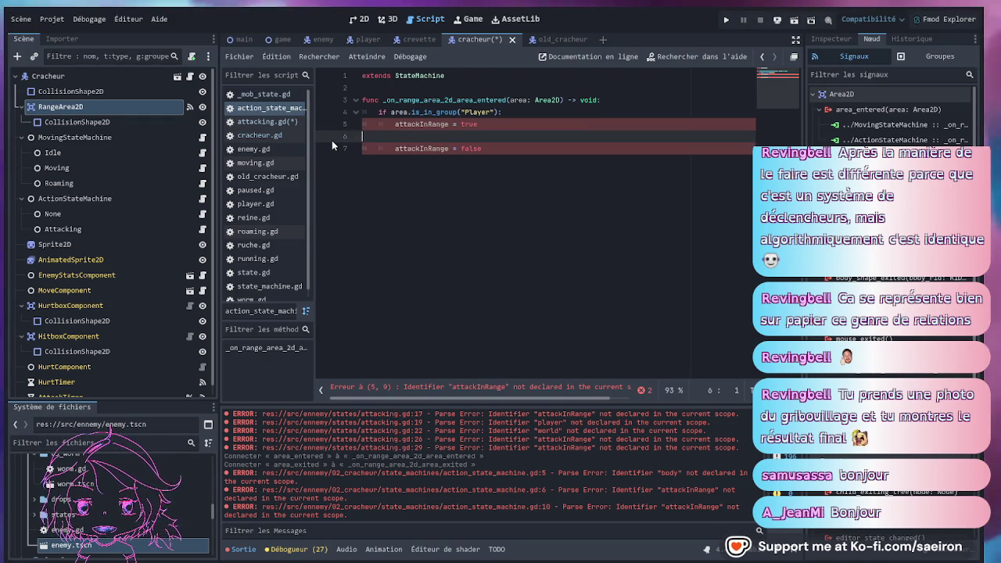
drag(503, 148, 362, 147)
key(BackSpace)
key(Delete)
key(shift+Tab)
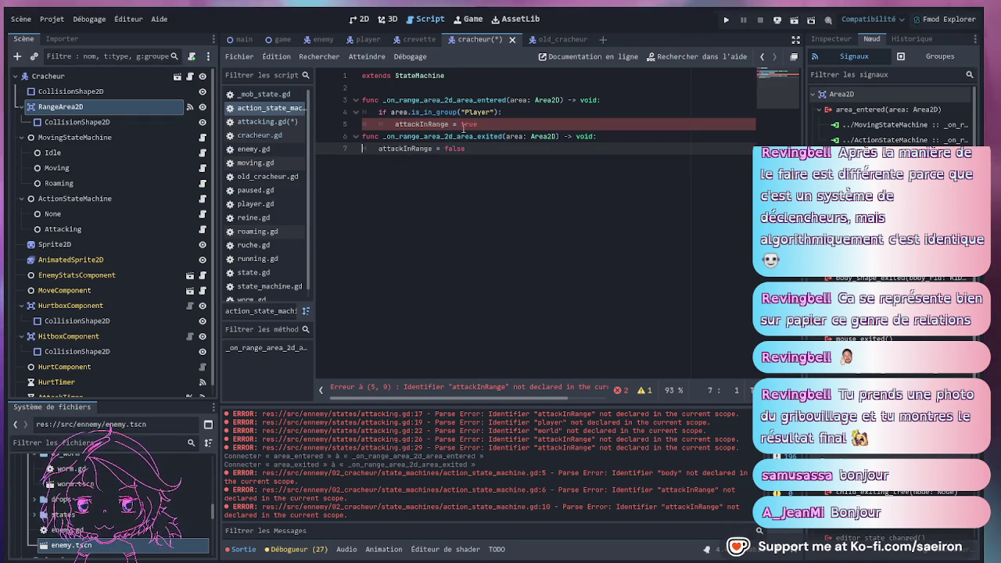
Remove the group check from area_entered so it sets attackInRange = true directly.
drag(479, 125, 349, 124)
key(ctrl+k)
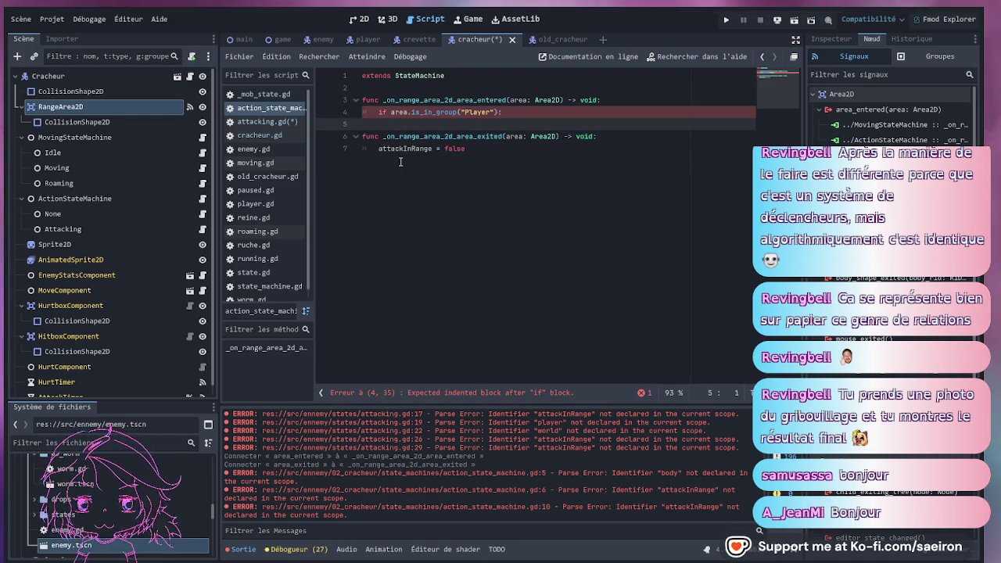
key(ctrl+k)
text(attackInRange = true)
mouse_move(466, 111)
mouse_down()
mouse_move(502, 112)
mouse_move(362, 112)
mouse_up()
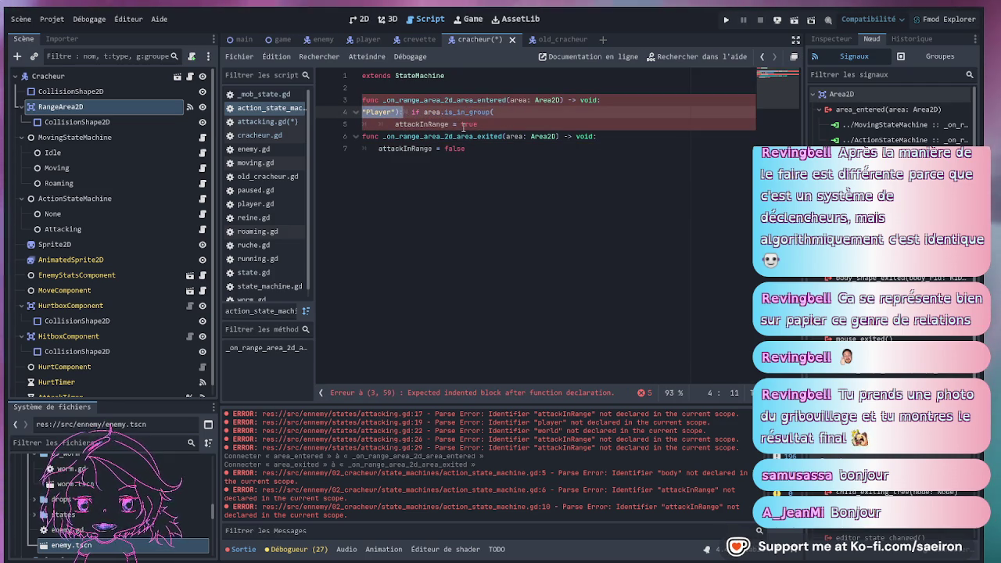
key(BackSpace)
key(shift+End)
key(Delete)
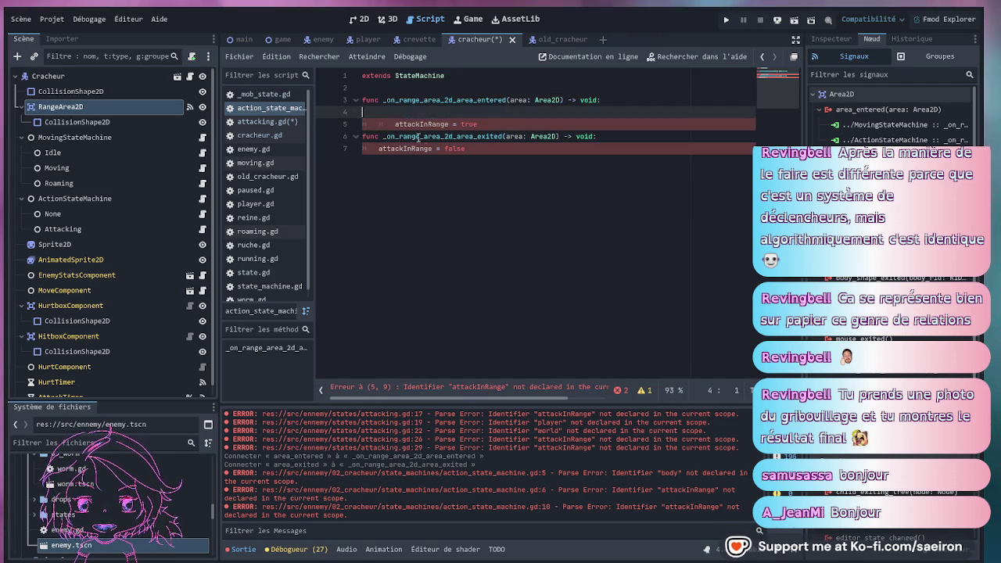
key(Delete)
key(shift+Tab)
Add a blank line after the true assignment, save, and switch to moving_state_machine.gd.
click(522, 111)
key(Return)
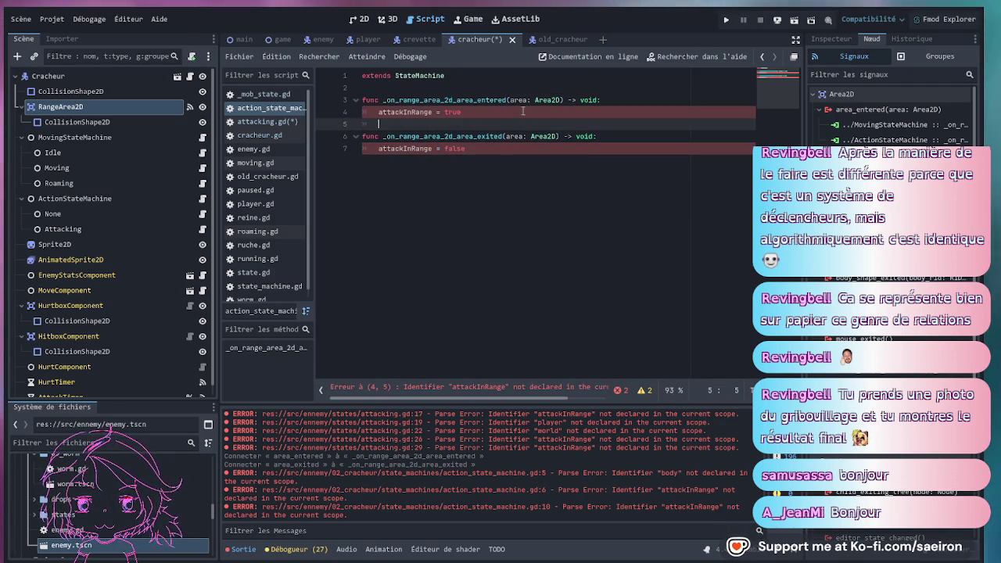
click(467, 175)
key(ctrl+s)
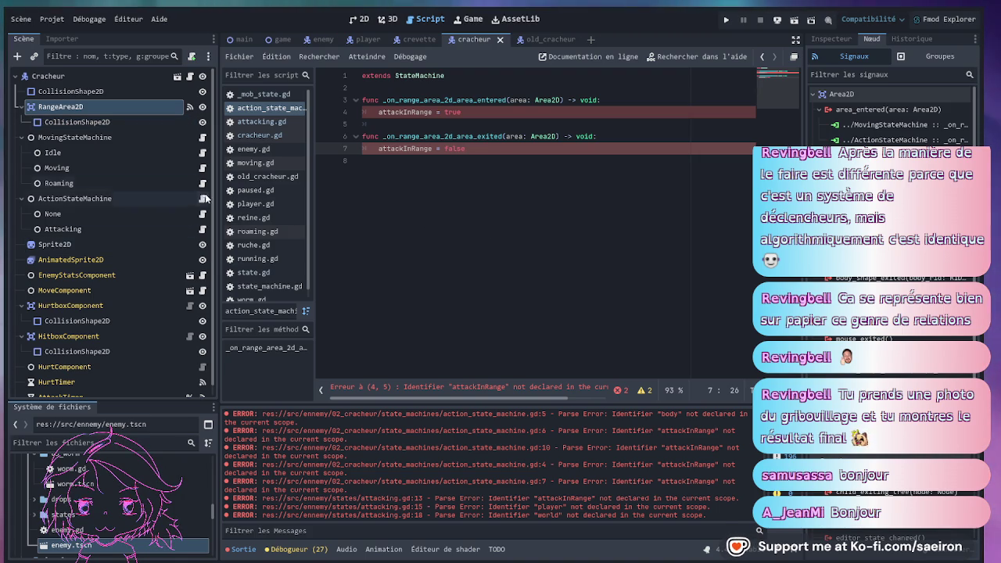
click(202, 137)
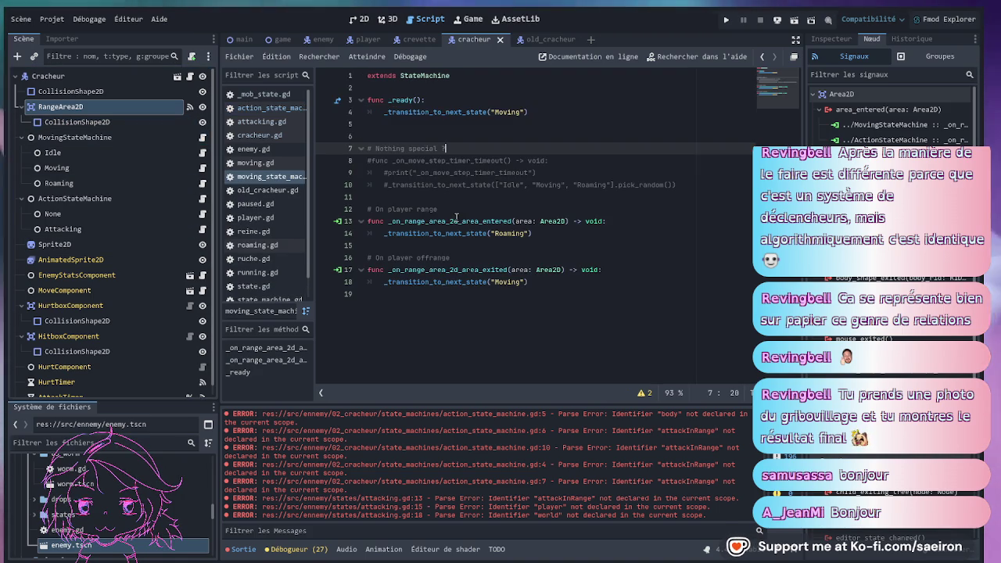
Compare the Roaming transition in moving_state_machine.gd with attackInRange use in the action and Attacking scripts.
click(542, 231)
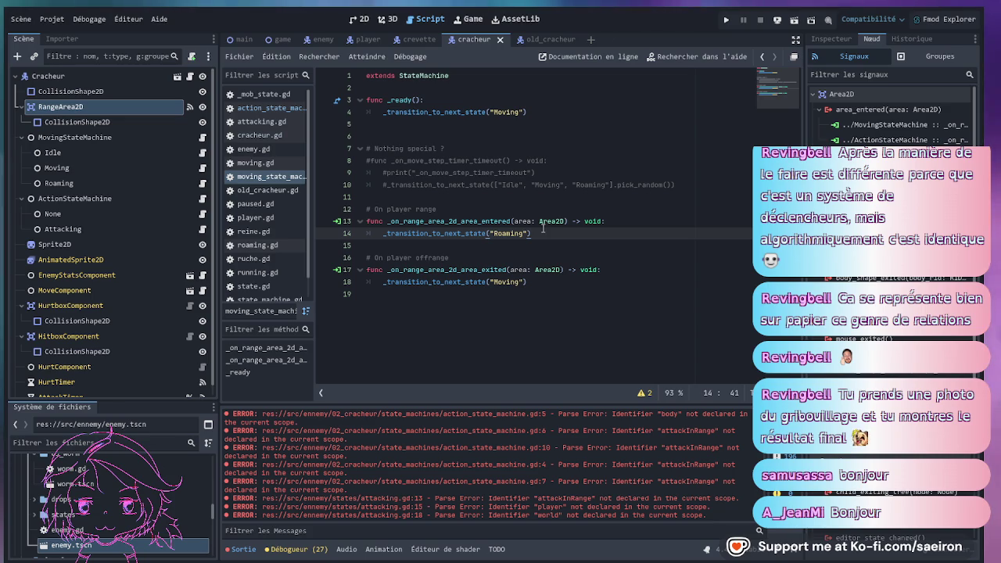
click(203, 197)
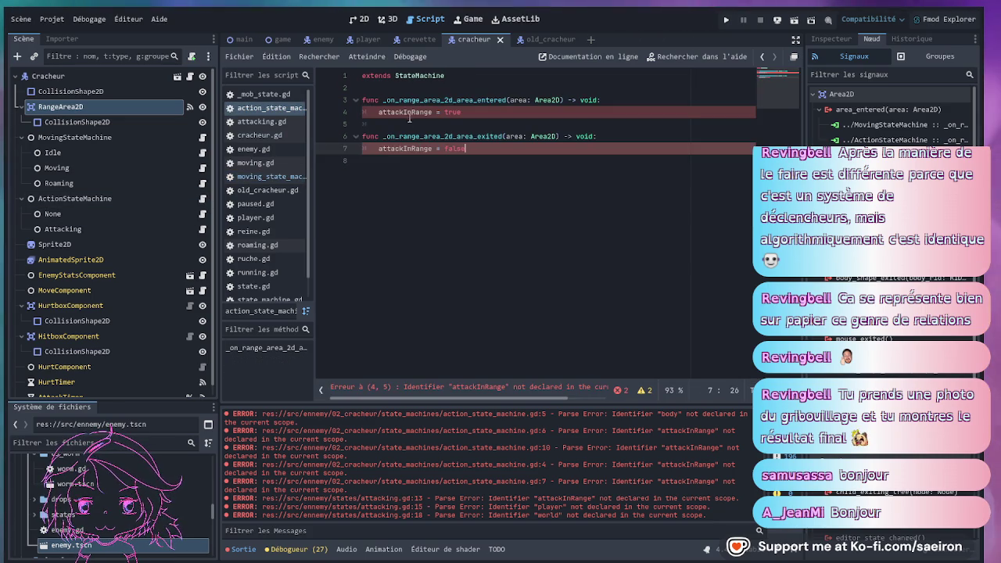
click(406, 113)
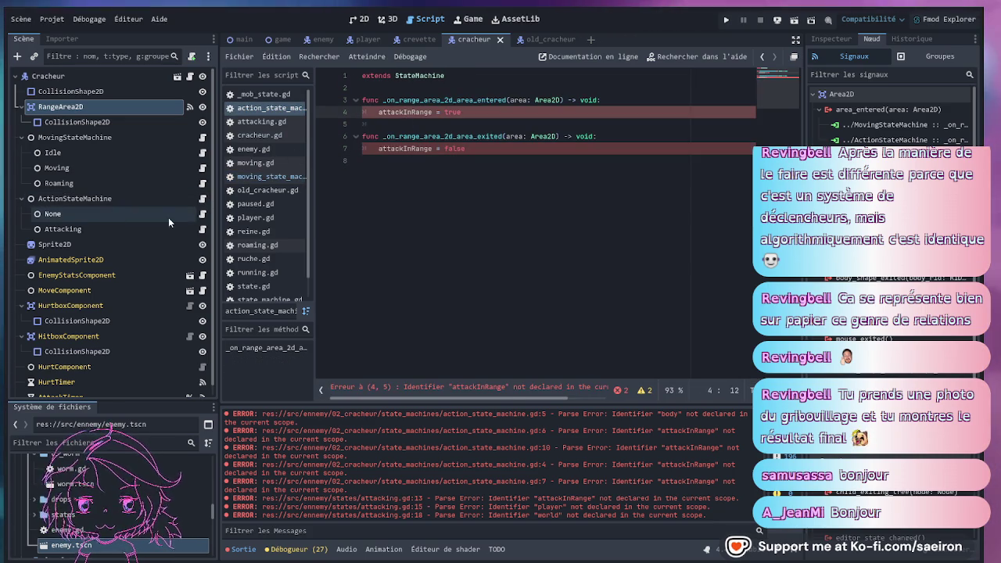
click(203, 231)
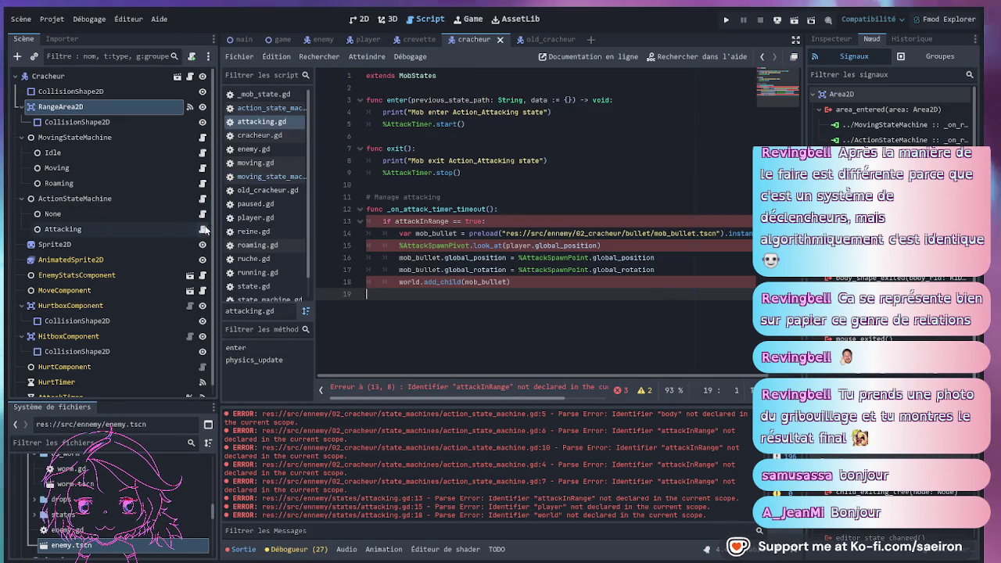
double_click(422, 221)
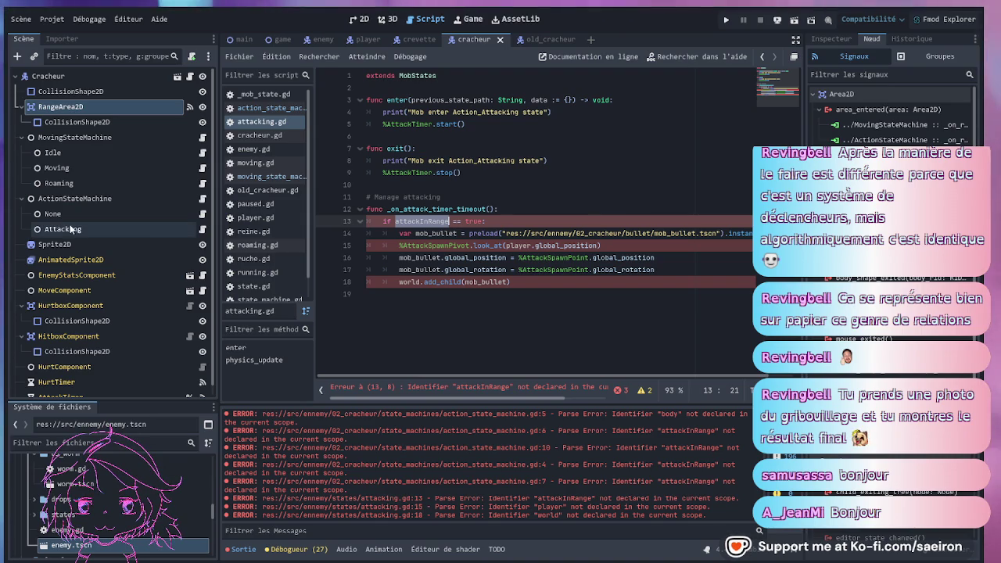
click(202, 198)
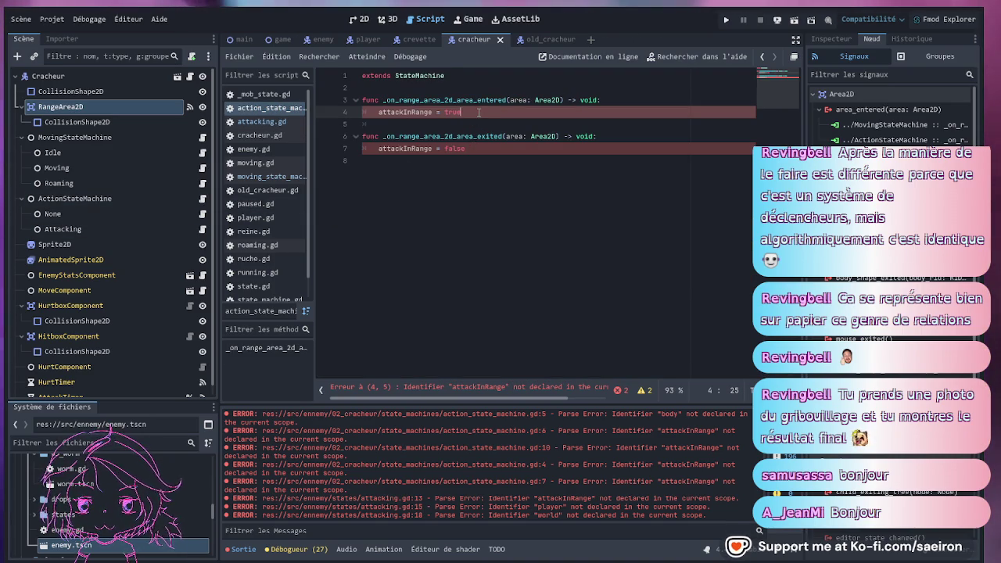
drag(479, 112, 375, 111)
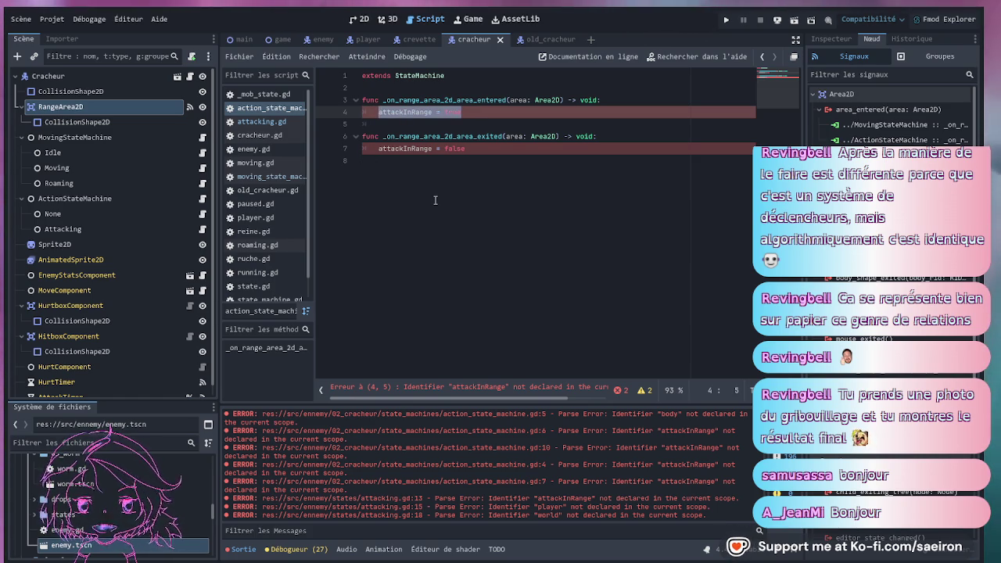
click(201, 137)
drag(532, 233, 383, 233)
key(ctrl+c)
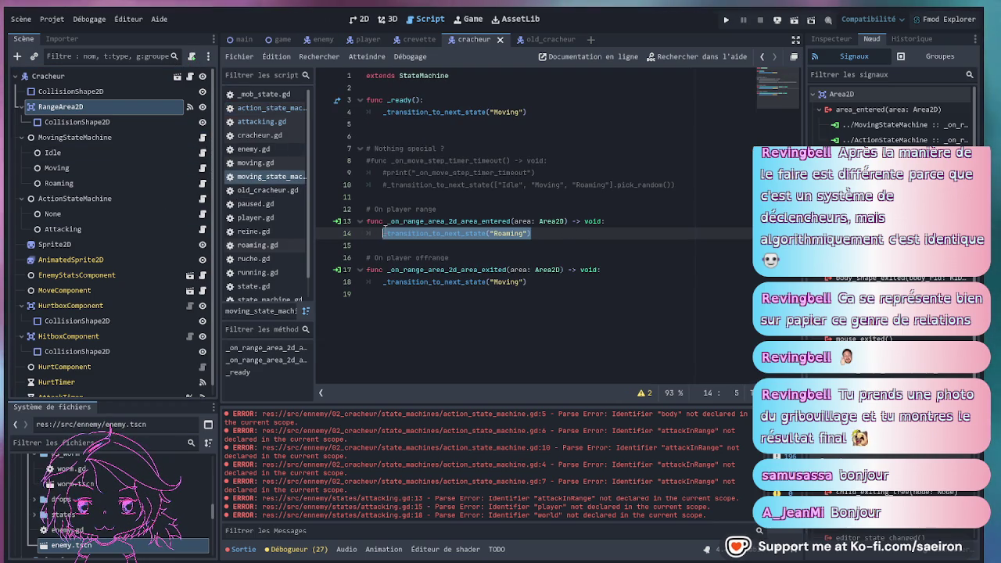
Replace the attackInRange = true line with _transition_to_next_state("Attacking").
click(201, 198)
drag(389, 117, 389, 115)
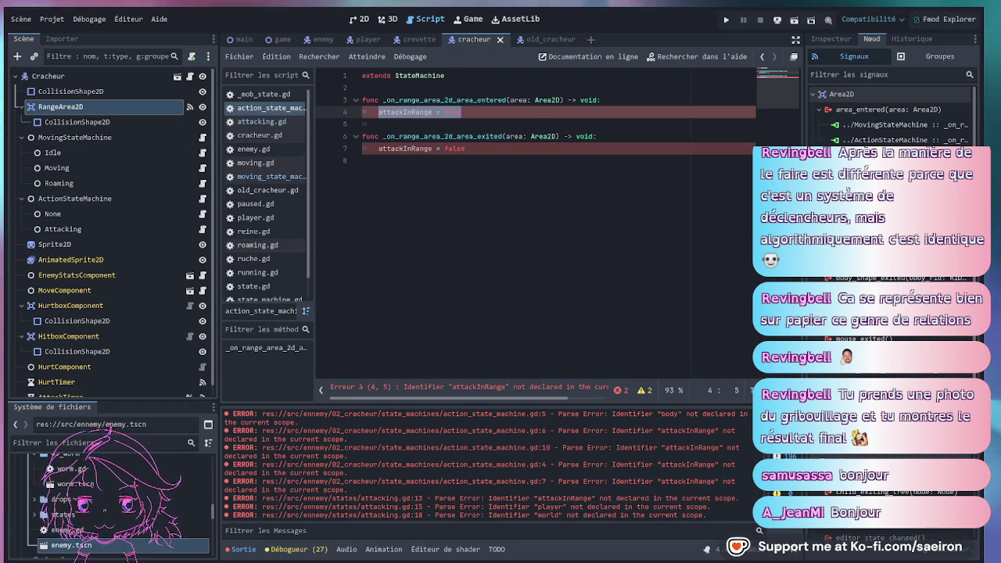
key(ctrl+v)
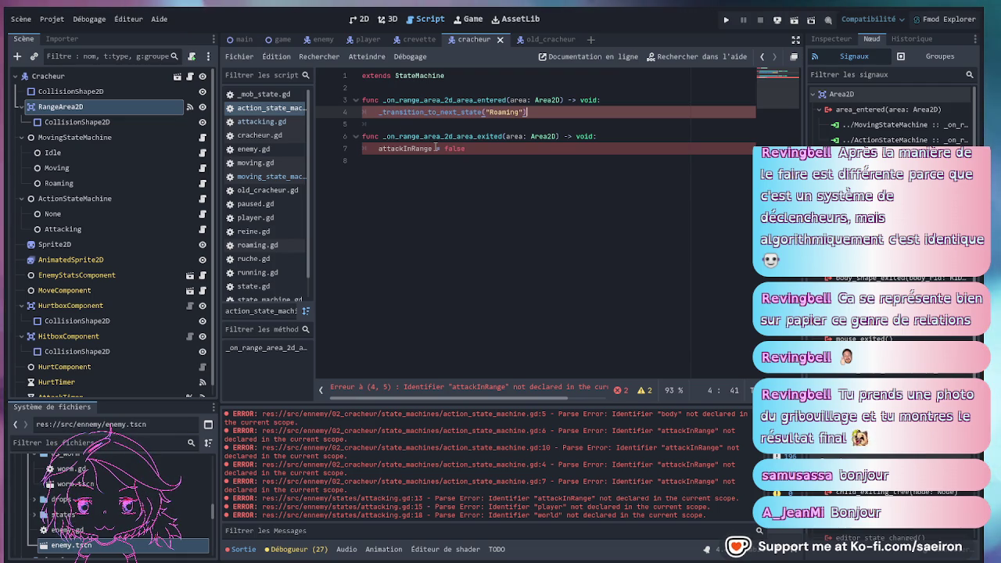
double_click(508, 111)
text(a)
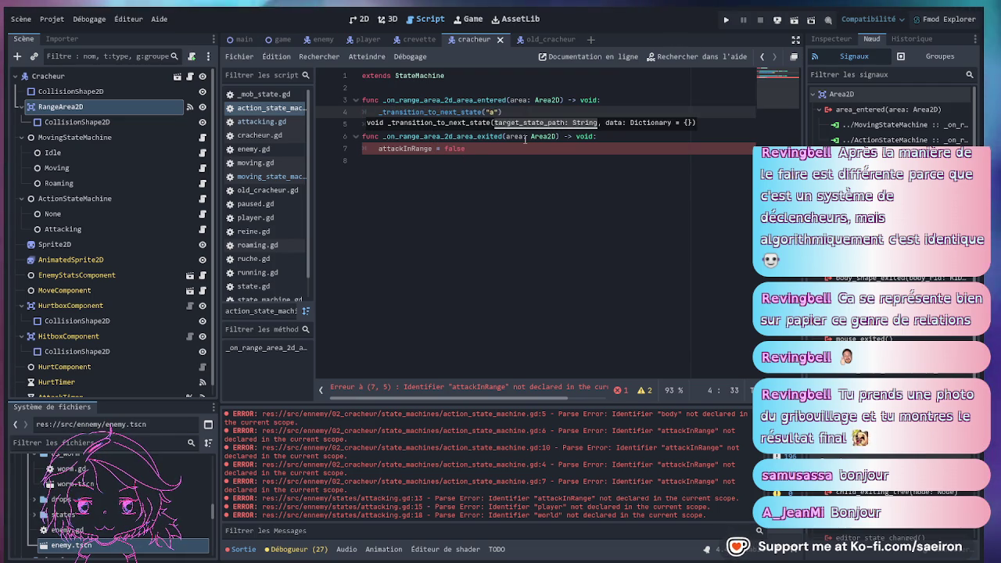
text(te("Attack)
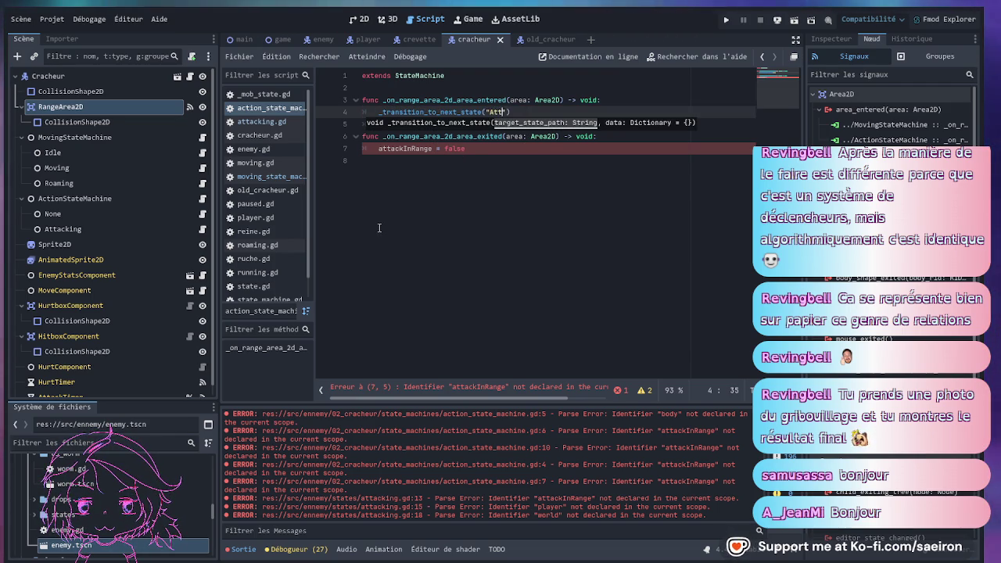
text(ing)
Replace the attackInRange = false line with _transition_to_next_state("None"), save, and open attacking.gd.
drag(465, 148, 378, 148)
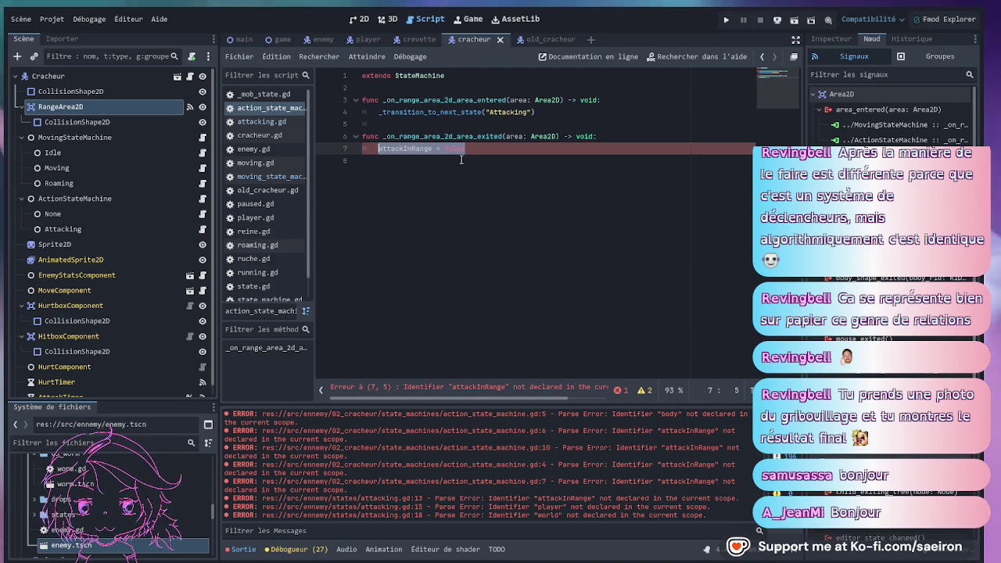
drag(534, 111, 377, 112)
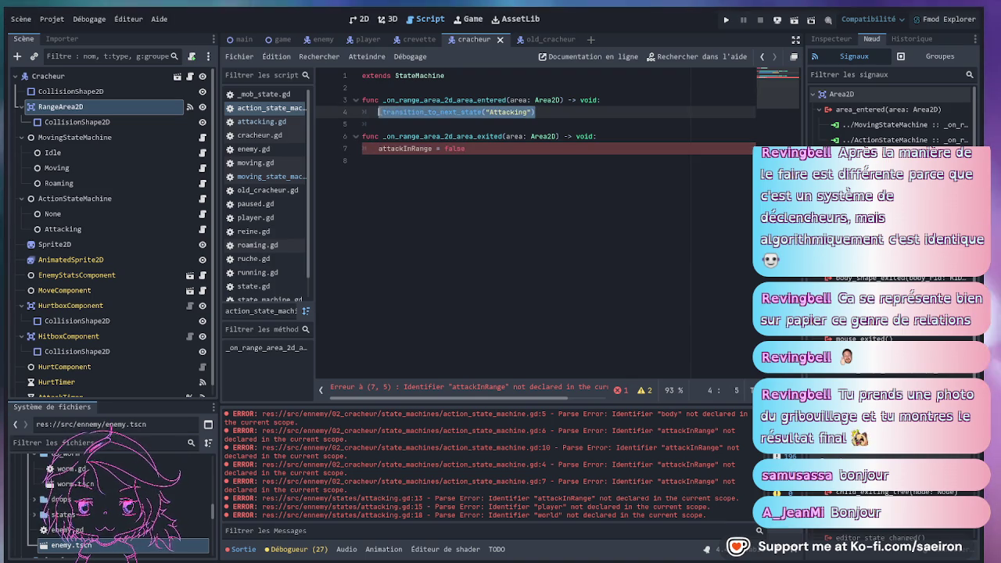
key(ctrl+c)
drag(480, 149, 378, 148)
key(ctrl+v)
double_click(508, 148)
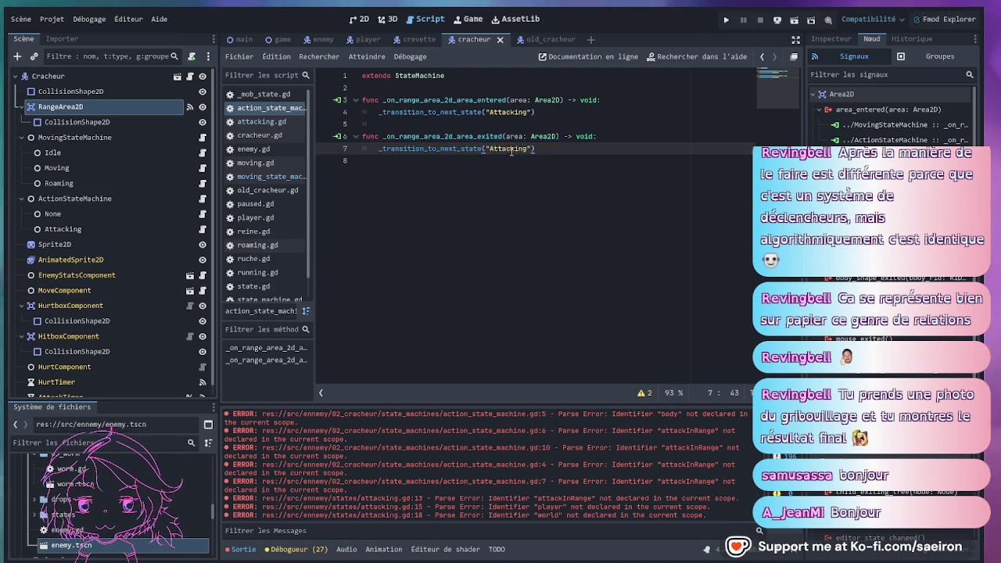
text(Non)
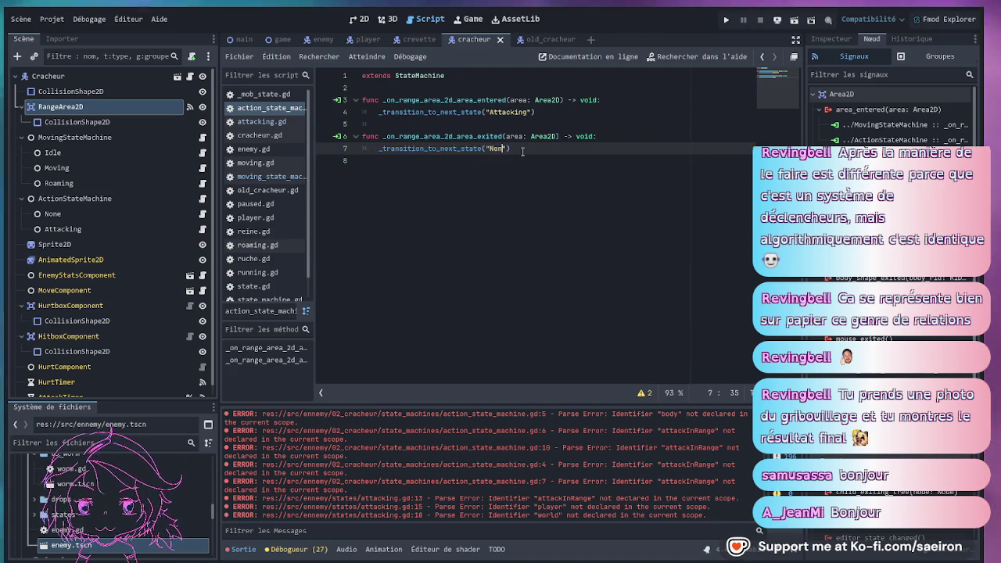
text(e)
click(589, 115)
key(ctrl+s)
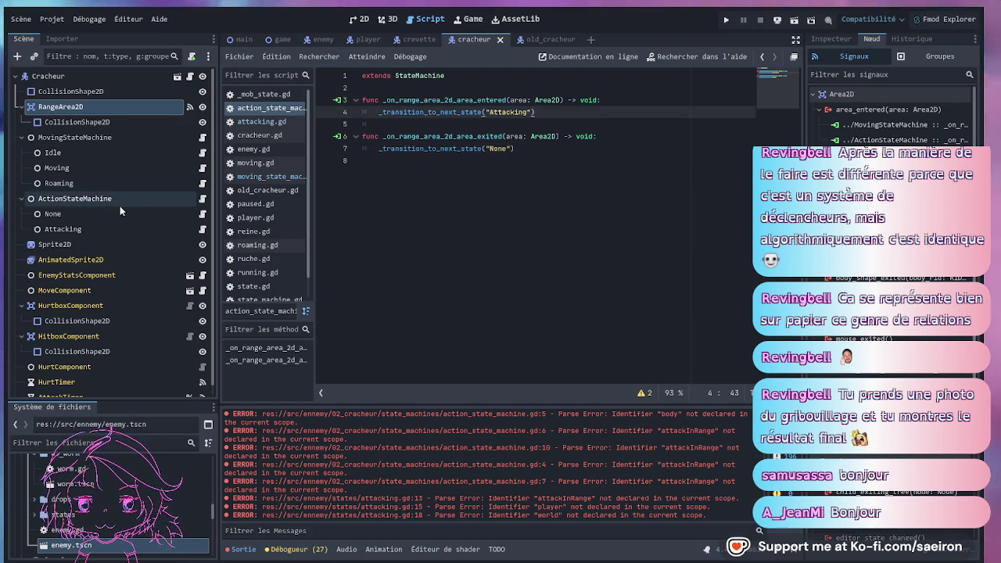
click(201, 229)
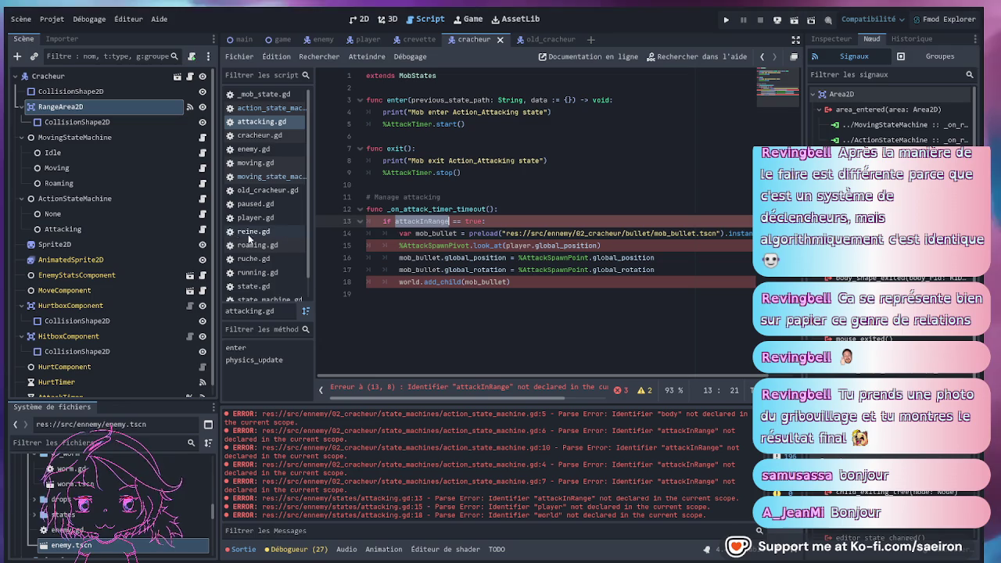
Delete the if attackInRange line and unindent the bullet-spawning lines 13 to 17.
click(394, 222)
key(ctrl+shift+k)
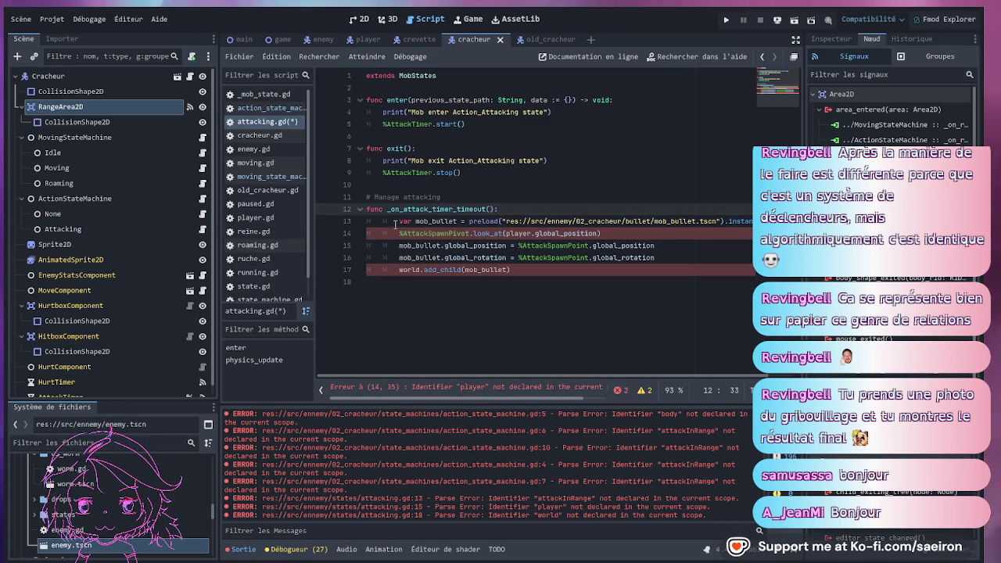
drag(394, 222, 449, 269)
key(shift+Tab)
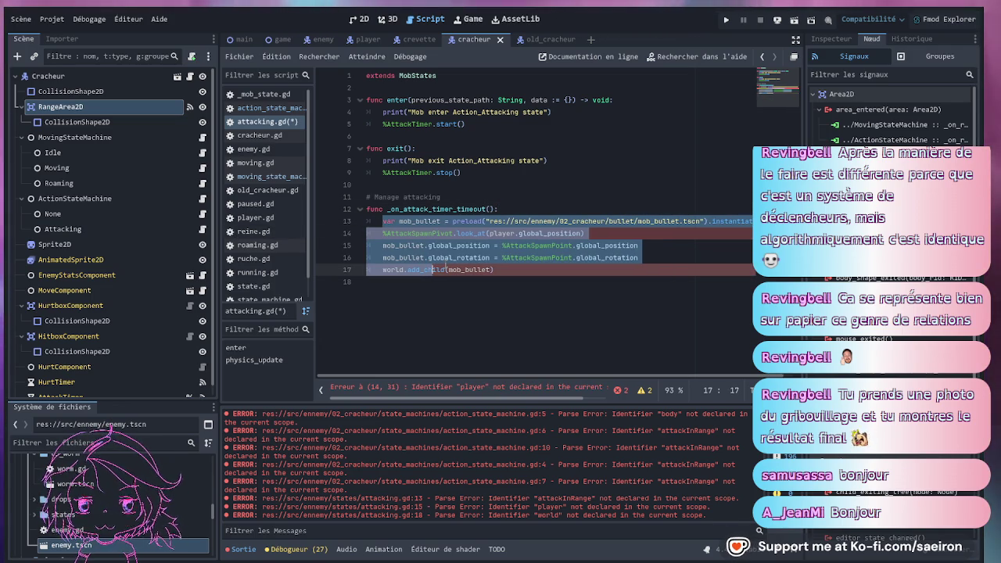
click(440, 197)
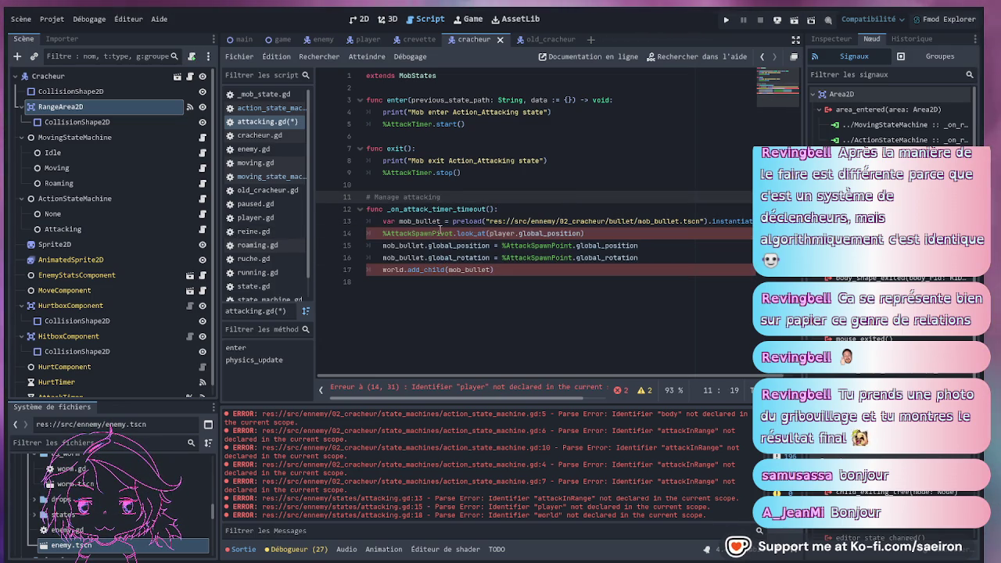
click(402, 270)
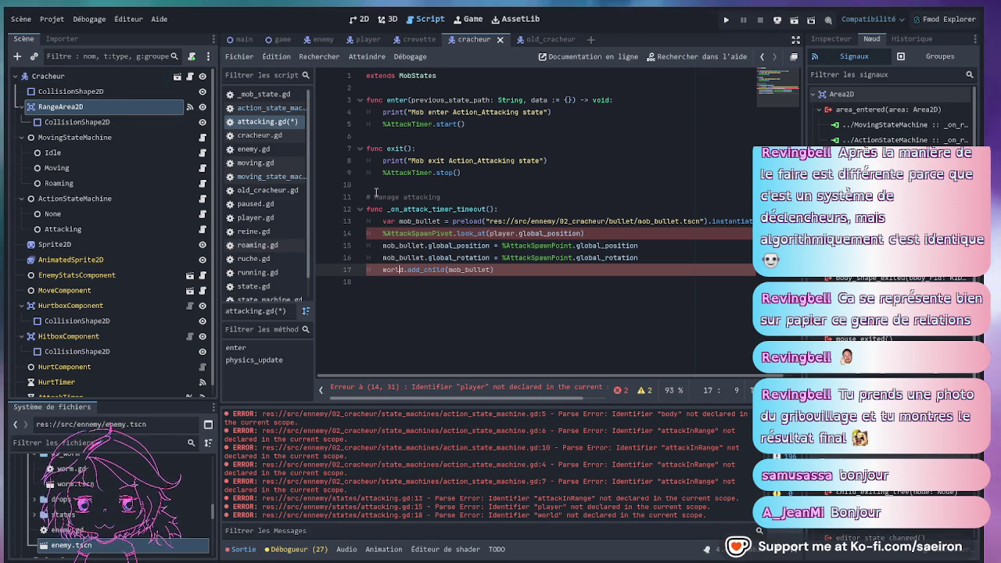
Append "(oui?)" to the Manage attacking comment and save.
click(461, 196)
text(out)
text())
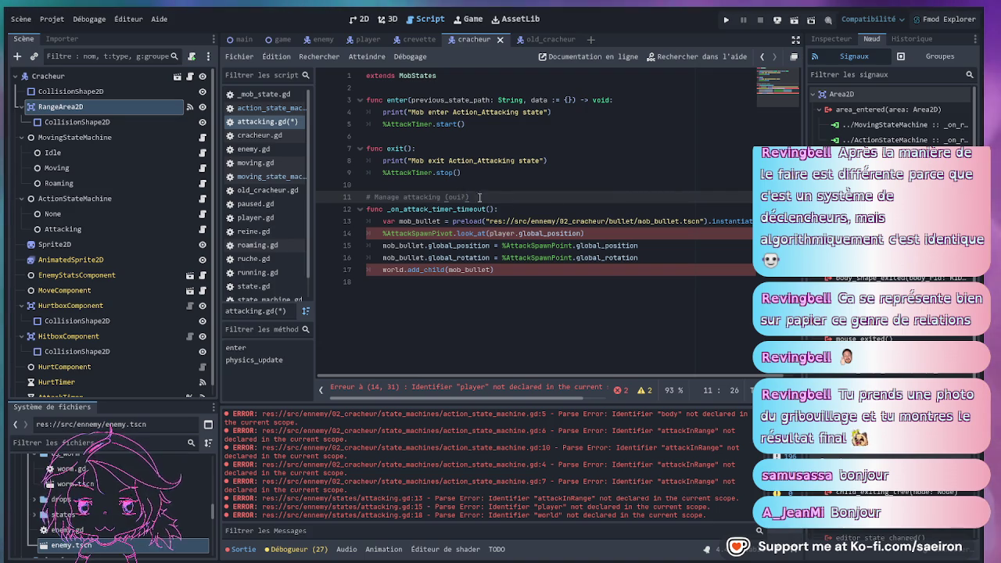
text(?)
click(559, 208)
key(ctrl+s)
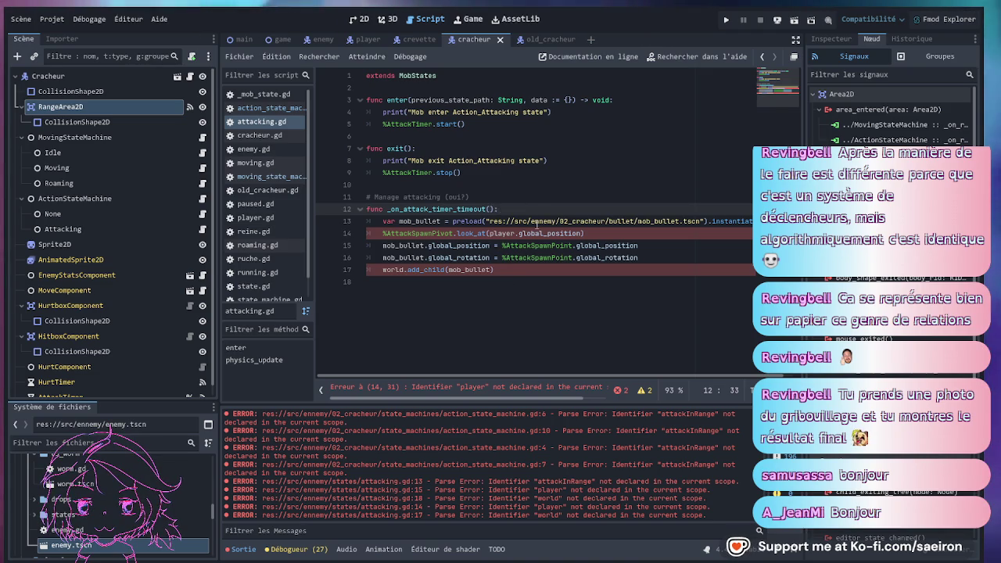
Add a #Generalize comment at the top of _on_attack_timer_timeout and save.
key(Return)
text(#Get)
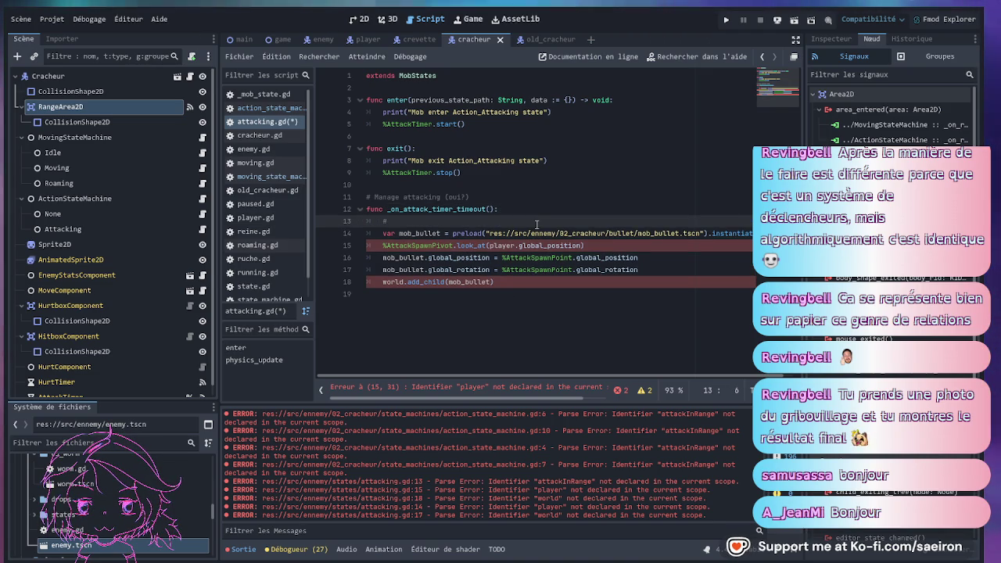
key(BackSpace)
text(neralize)
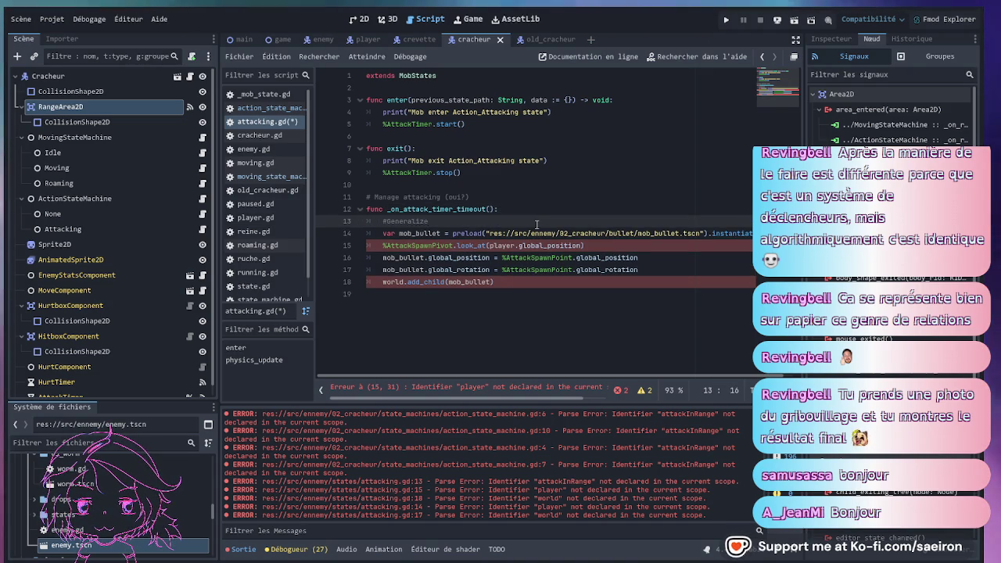
click(525, 209)
key(ctrl+s)
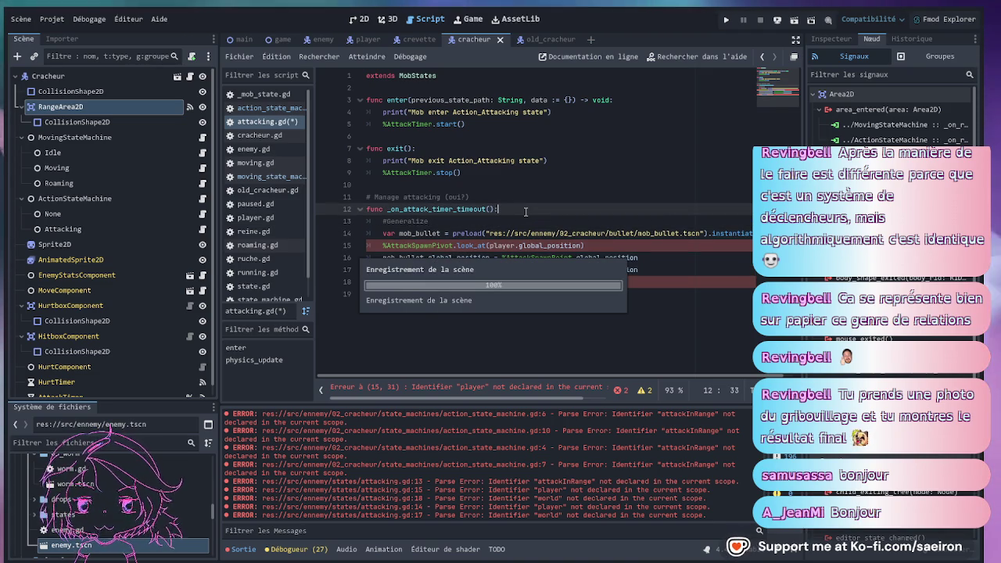